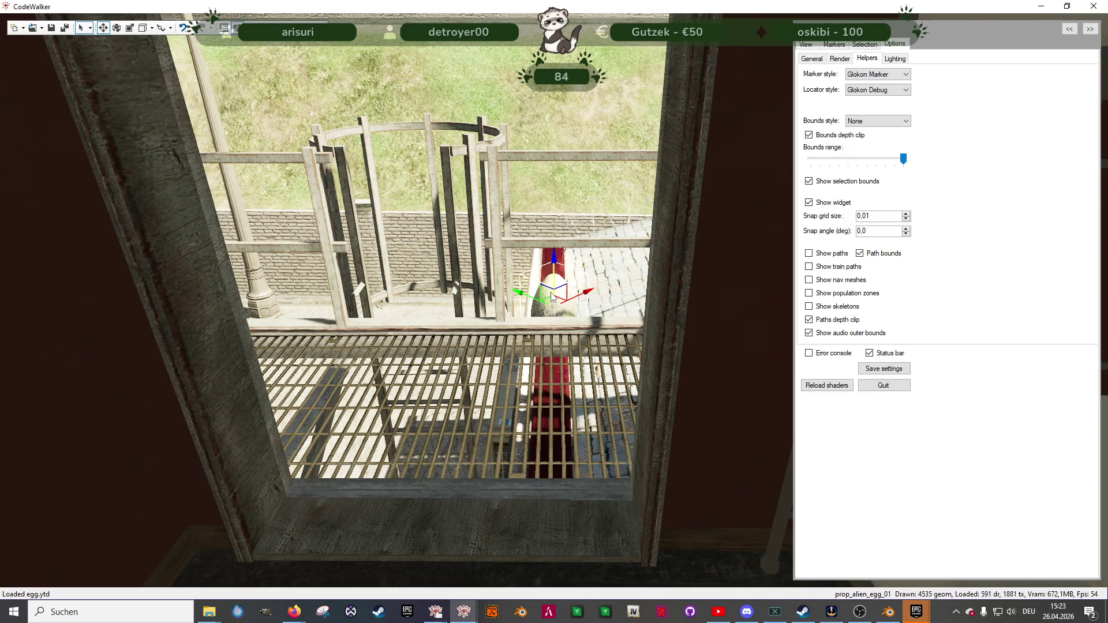
- Drag prop_alien_egg_01 onto the grate below the fire escape window and inspect it up close
mouse_move(573, 302)
mouse_down()
mouse_move(514, 311)
mouse_move(442, 370)
mouse_up()
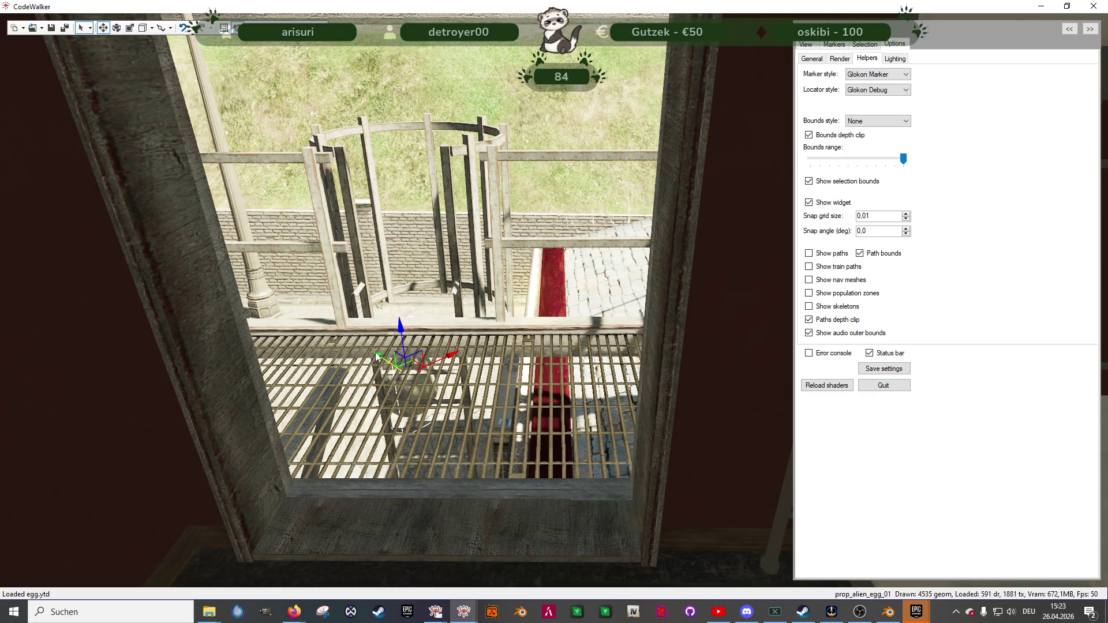
drag(376, 355, 521, 507)
click(521, 506)
drag(630, 481, 627, 419)
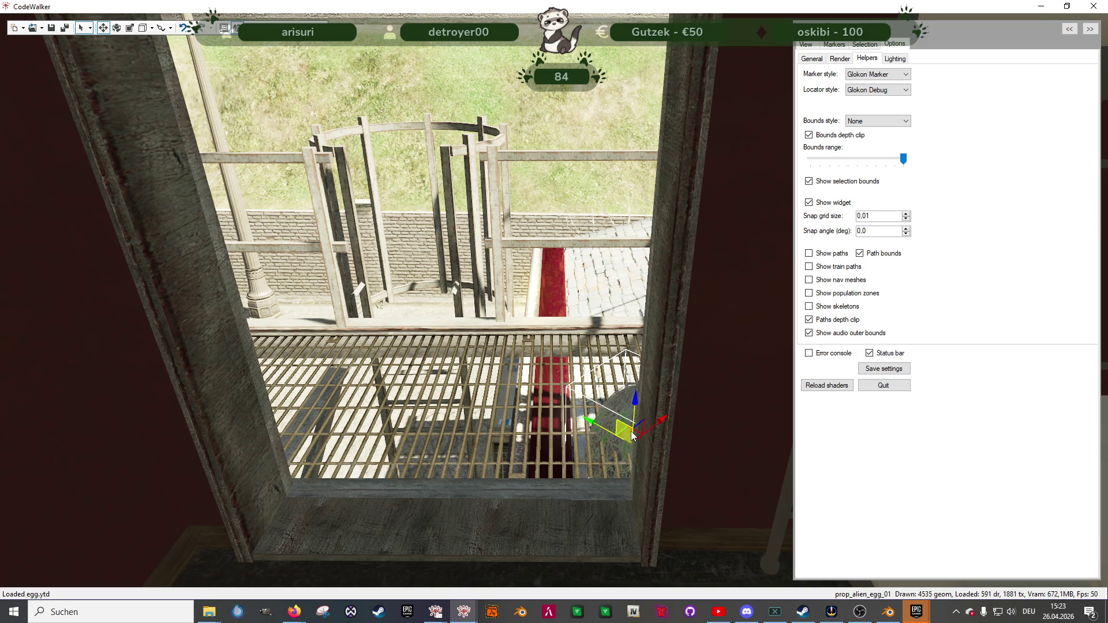
mouse_move(564, 400)
mouse_down()
mouse_move(614, 425)
mouse_move(537, 277)
mouse_move(517, 451)
mouse_move(491, 424)
mouse_up()
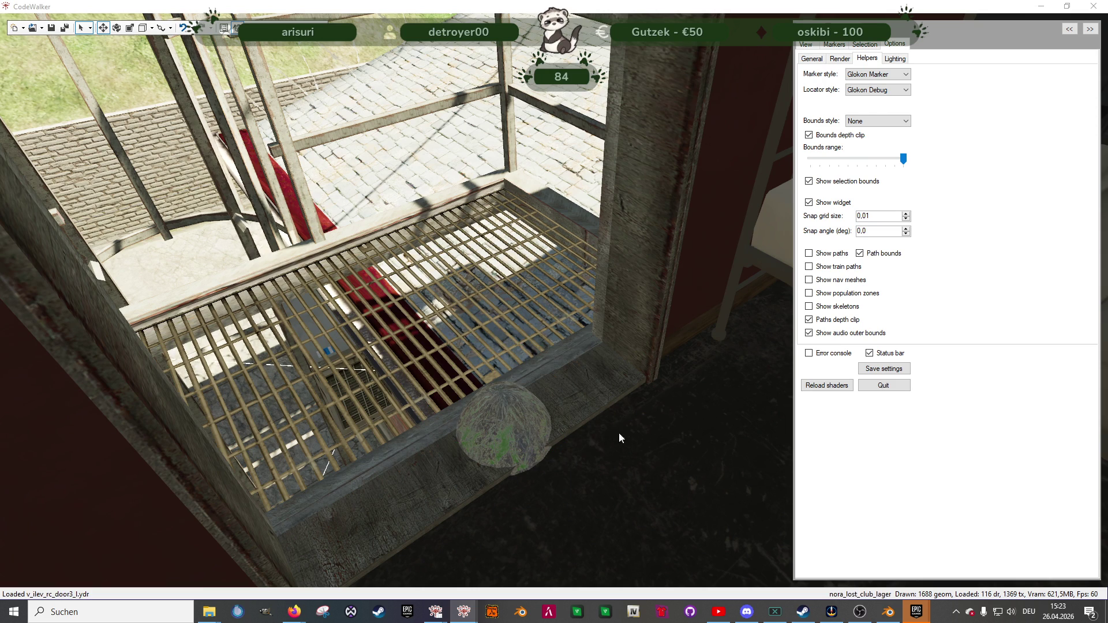
- Rotate the fire escape door back until it sits closed in its window frame
click(517, 432)
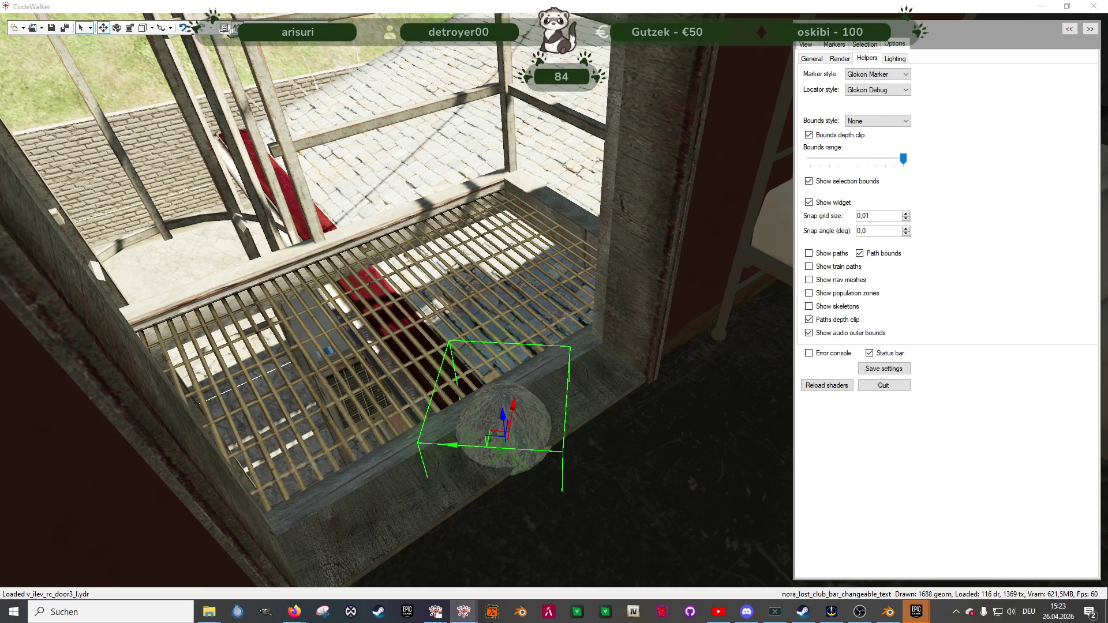
mouse_move(621, 414)
mouse_down()
mouse_move(494, 353)
mouse_move(541, 324)
mouse_up()
click(495, 355)
key(e)
drag(476, 335, 596, 316)
key(w)
key(e)
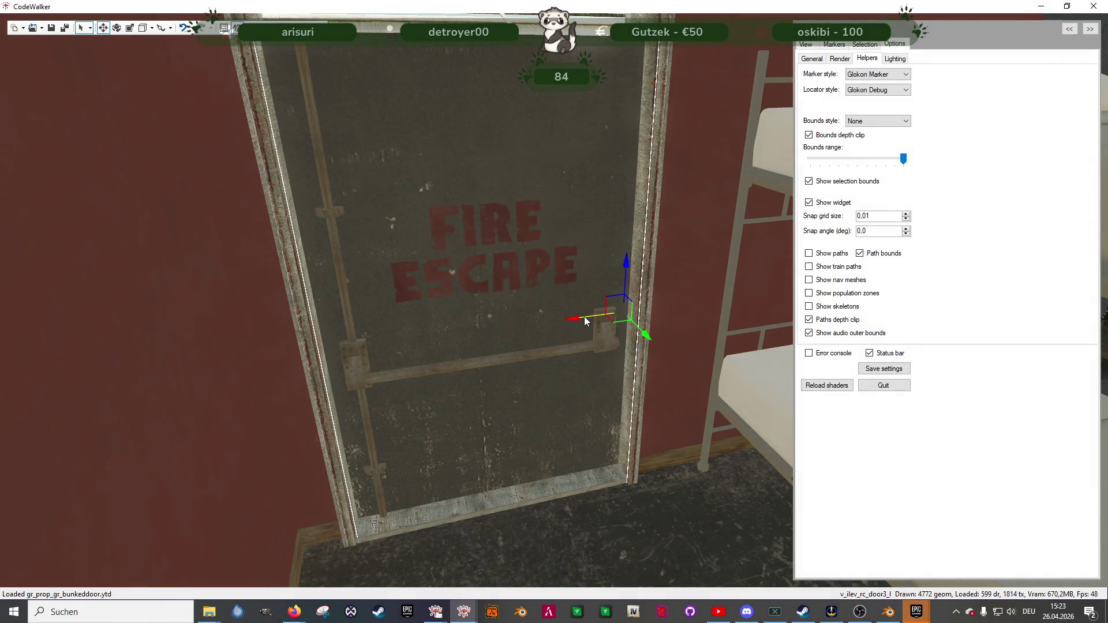
- Nudge the fire escape door left and raise it into its frame
drag(584, 321, 584, 321)
scroll(583, 321, down, 5)
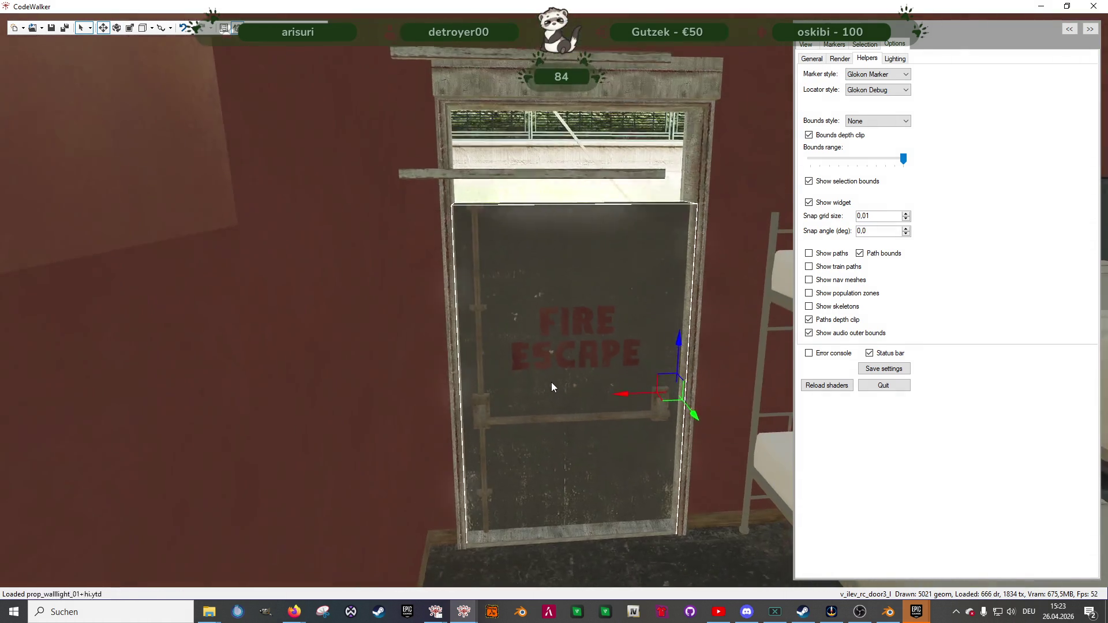
mouse_move(618, 340)
mouse_down()
mouse_move(611, 274)
mouse_move(604, 295)
mouse_move(487, 341)
mouse_up()
- Check the door from outside and inside, then fly past the bunk room to the restroom
key(a)
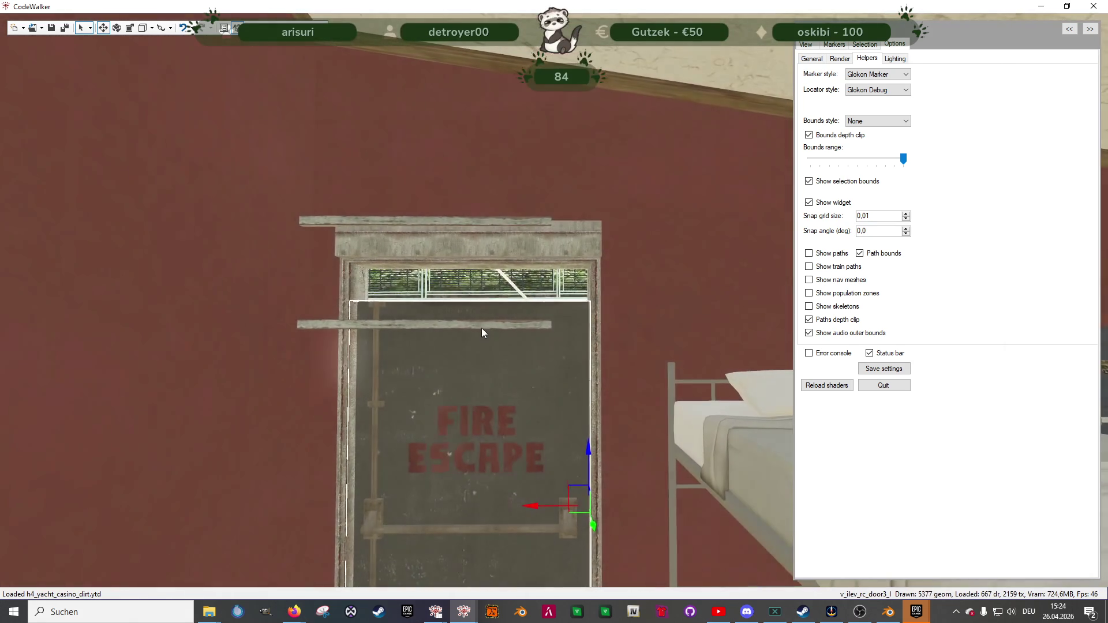
key(w)
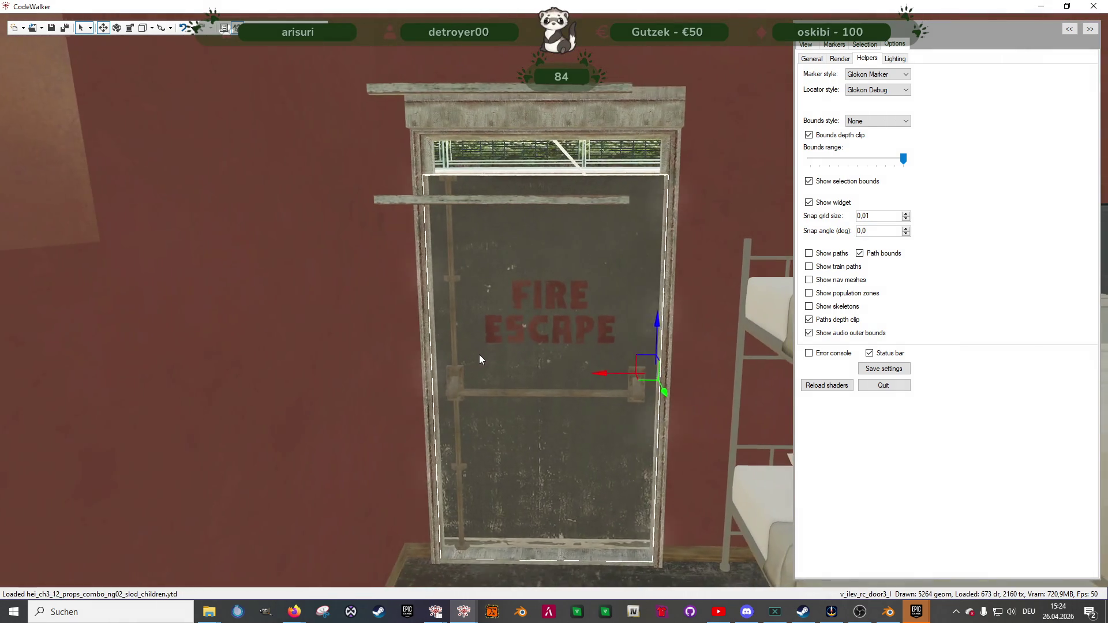
key(s)
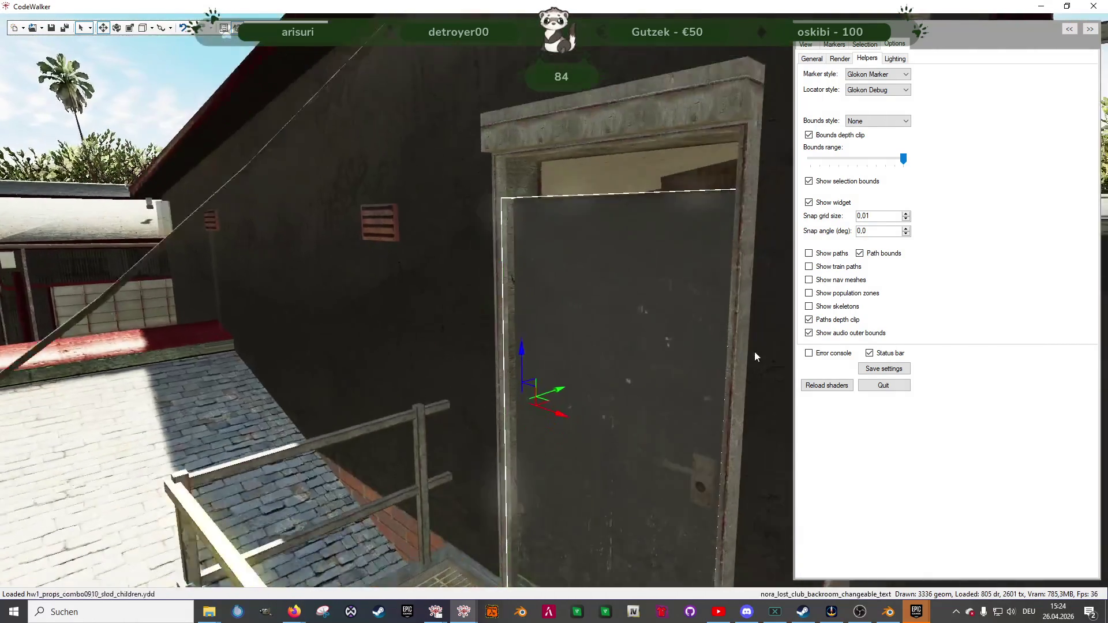
key(s)
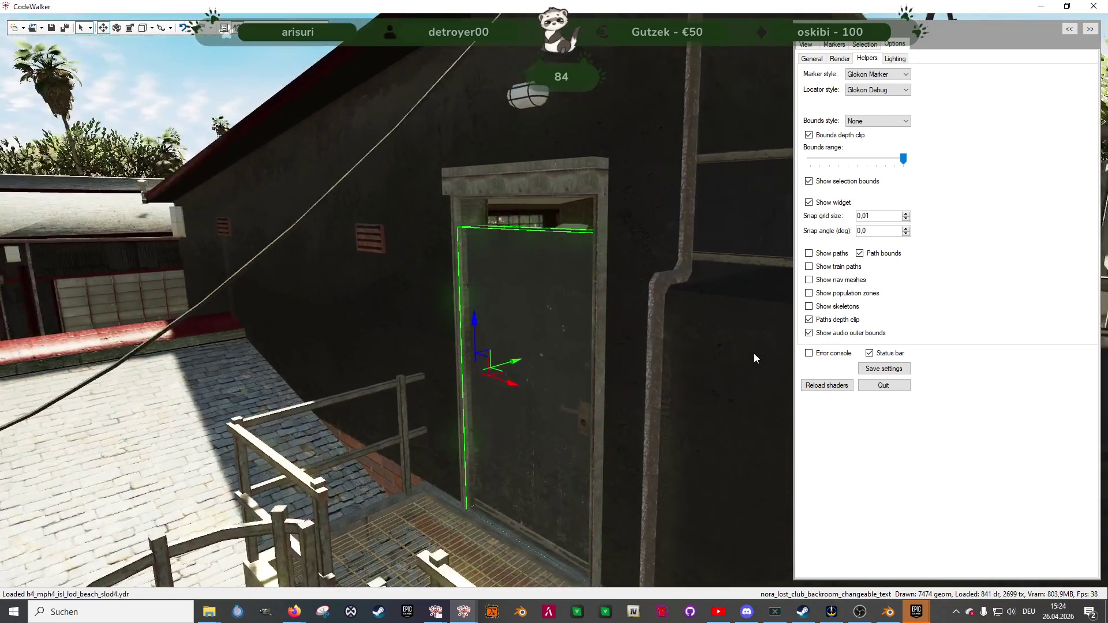
key(w)
mouse_move(754, 358)
mouse_down()
mouse_move(574, 344)
mouse_move(479, 352)
mouse_up()
key(a)
key(w)
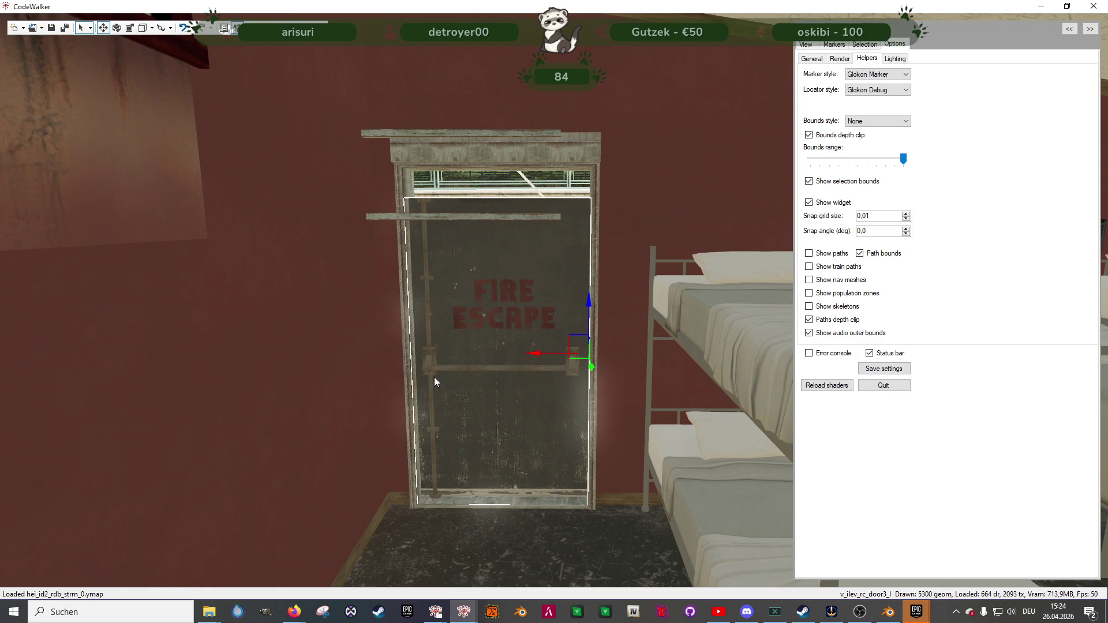
mouse_move(475, 432)
mouse_down()
mouse_move(705, 425)
mouse_move(501, 442)
mouse_move(488, 453)
mouse_move(611, 421)
mouse_move(685, 430)
mouse_move(591, 440)
mouse_move(739, 438)
mouse_move(732, 421)
mouse_move(689, 417)
mouse_move(764, 456)
mouse_move(774, 415)
mouse_move(949, 434)
mouse_move(640, 442)
mouse_move(648, 462)
mouse_move(520, 430)
mouse_up()
key(w)
key(w)
key(w)
key(w)
key(w)
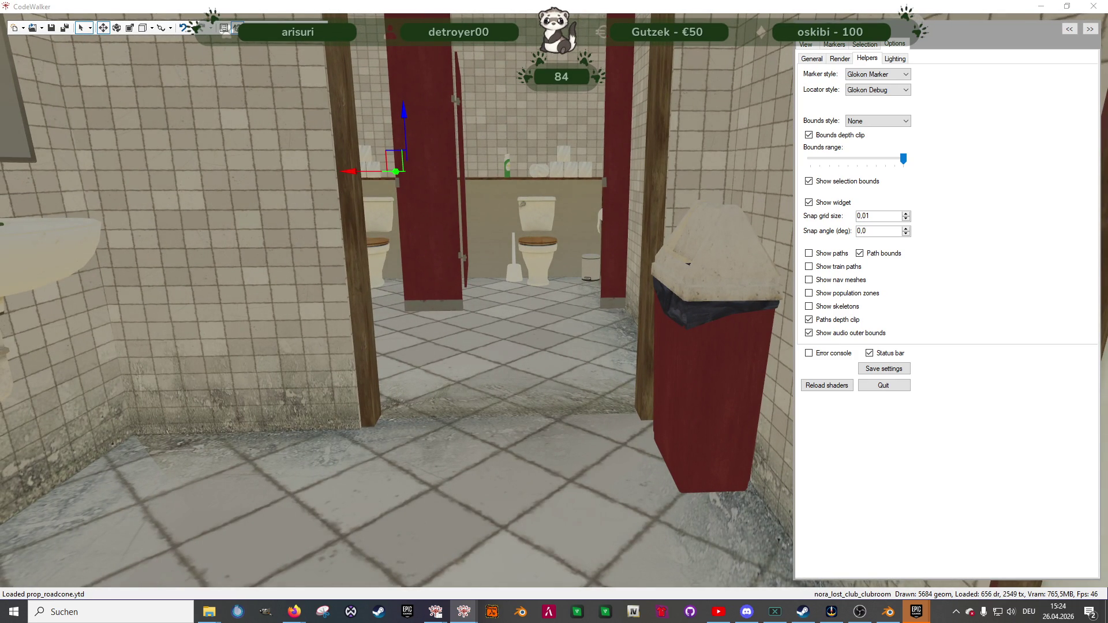
- Shift the alien egg further forward across the restroom floor
key(w)
mouse_move(520, 431)
mouse_down()
mouse_move(479, 391)
mouse_move(609, 392)
mouse_move(476, 404)
mouse_up()
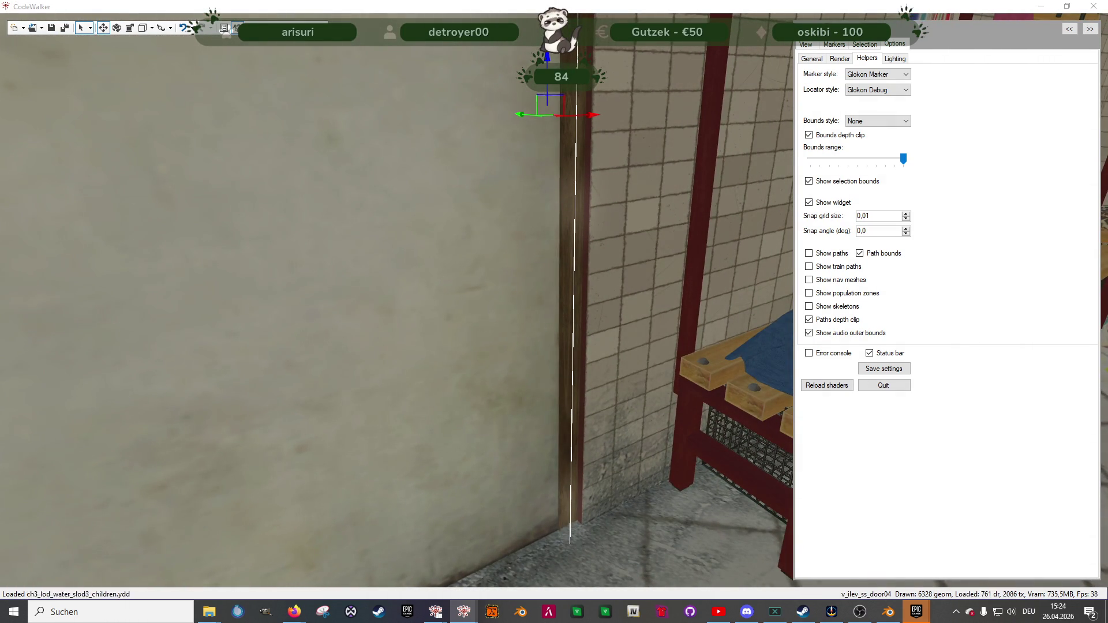
mouse_move(283, 437)
mouse_down()
mouse_move(199, 438)
mouse_move(226, 431)
mouse_up()
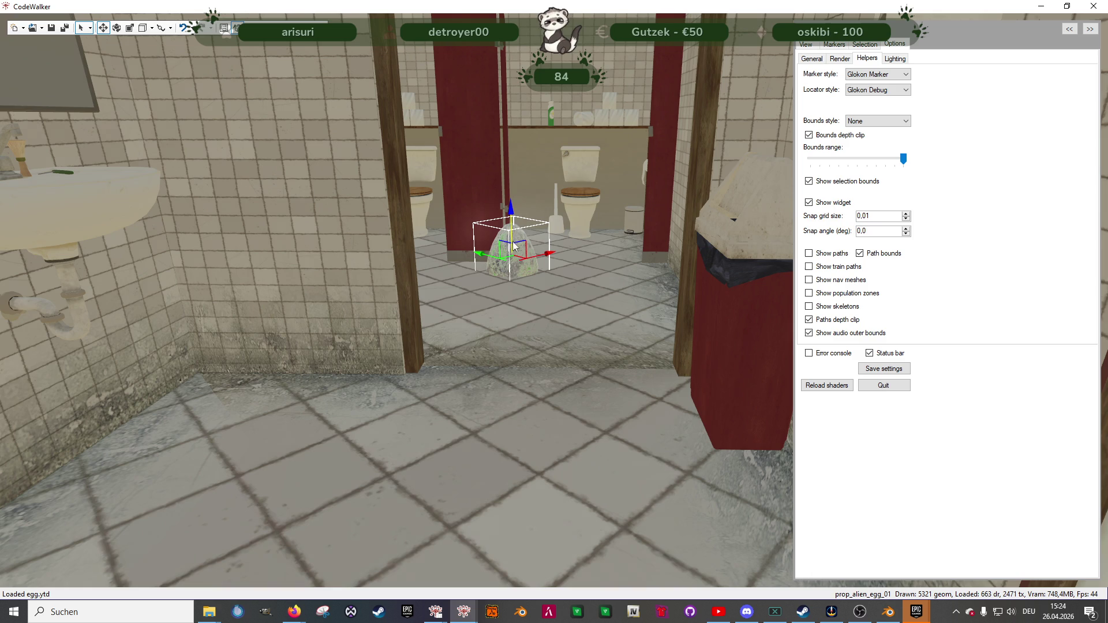
drag(514, 261, 555, 341)
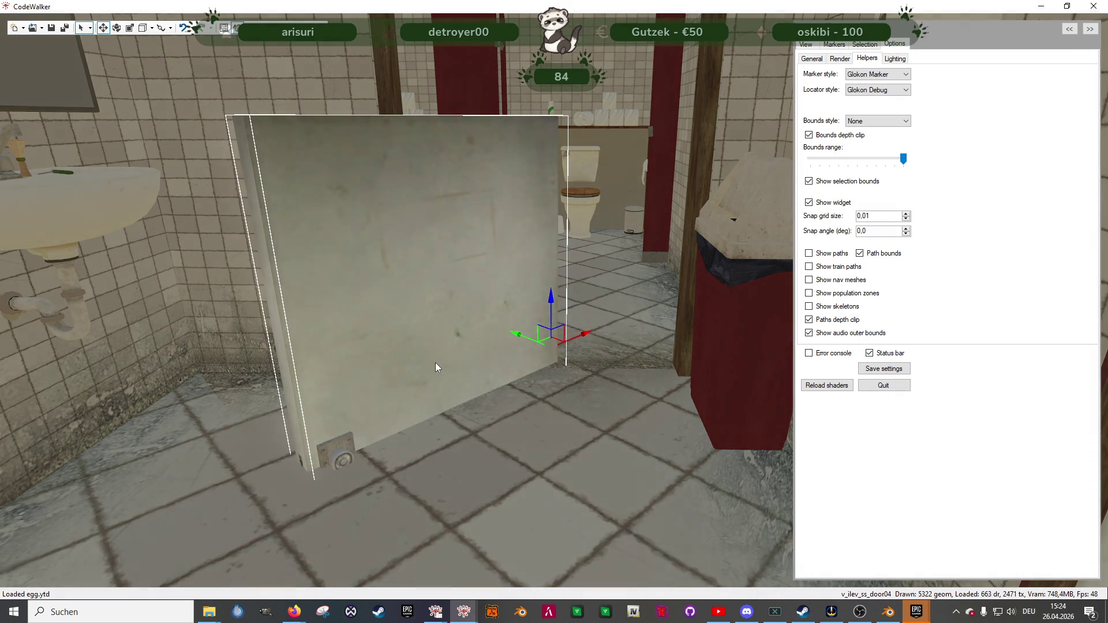
- Swing the v_ilev_ss_door04 stall door closed against its wooden frame and check it
key(e)
mouse_move(562, 364)
mouse_down()
mouse_move(530, 360)
mouse_move(696, 351)
mouse_up()
key(w)
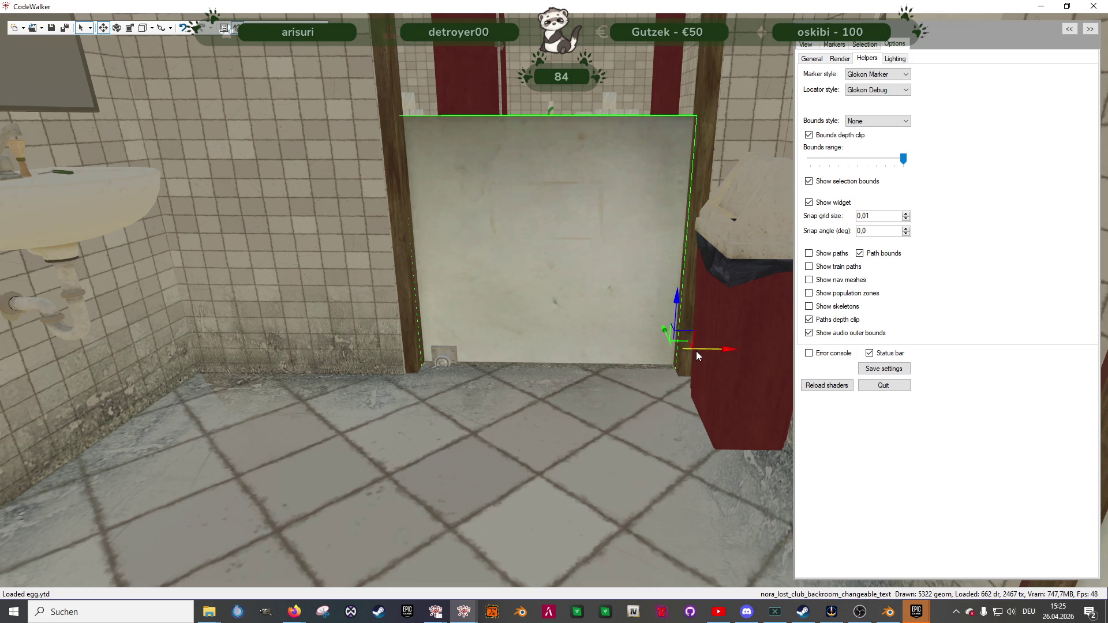
mouse_move(679, 312)
mouse_down()
mouse_move(647, 199)
mouse_move(534, 285)
mouse_move(611, 293)
mouse_move(597, 238)
mouse_move(494, 263)
mouse_move(639, 362)
mouse_move(516, 182)
mouse_up()
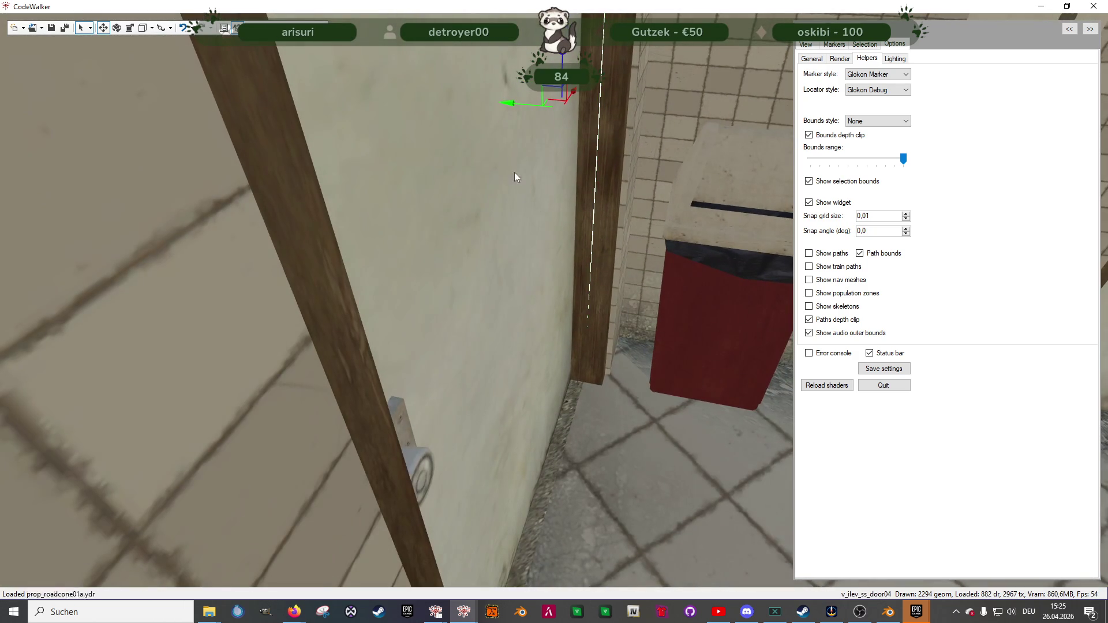
mouse_move(511, 104)
mouse_down()
mouse_move(531, 102)
mouse_move(580, 332)
mouse_move(681, 324)
mouse_move(691, 300)
mouse_move(751, 290)
mouse_move(725, 311)
mouse_move(539, 242)
mouse_move(539, 284)
mouse_move(368, 113)
mouse_move(477, 317)
mouse_move(687, 349)
mouse_move(572, 306)
mouse_up()
key(e)
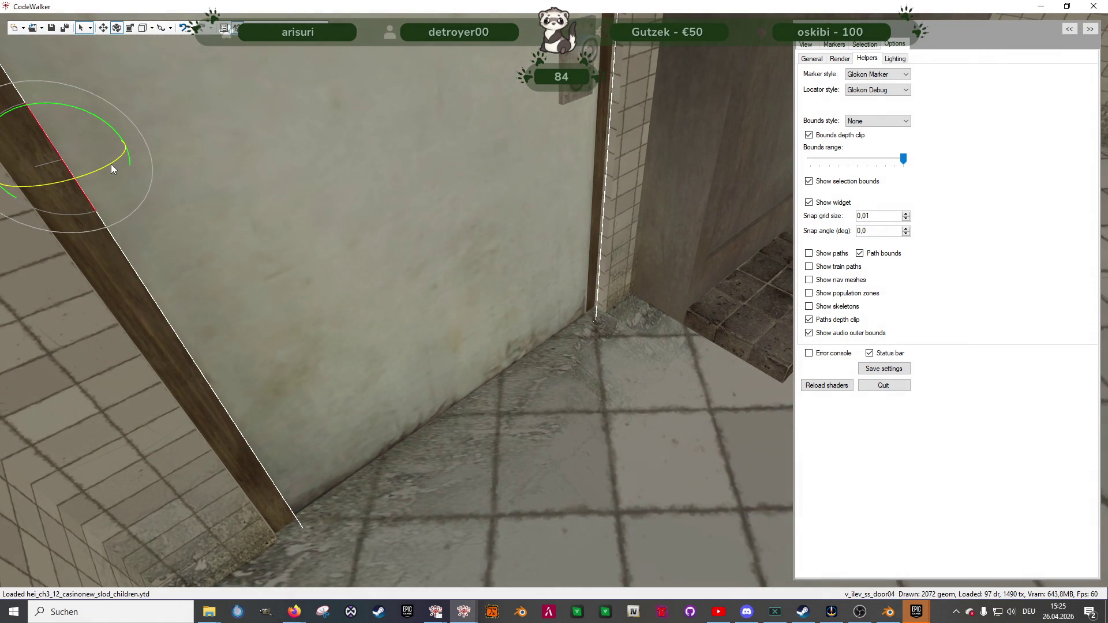
- Return to move mode and turn the view to the doorway with the red railing and doormat
key(w)
mouse_move(480, 386)
mouse_down()
mouse_move(525, 296)
mouse_move(669, 309)
mouse_move(693, 320)
mouse_move(748, 404)
mouse_move(762, 387)
mouse_move(585, 372)
mouse_move(574, 396)
mouse_move(379, 404)
mouse_move(441, 382)
mouse_move(639, 376)
mouse_move(442, 372)
mouse_move(576, 338)
mouse_move(577, 293)
mouse_move(730, 321)
mouse_move(587, 346)
mouse_move(581, 380)
mouse_move(271, 356)
mouse_move(272, 344)
mouse_move(242, 357)
mouse_move(322, 360)
mouse_move(400, 338)
mouse_move(458, 354)
mouse_move(453, 348)
mouse_move(530, 336)
mouse_move(528, 314)
mouse_move(501, 320)
mouse_move(559, 321)
mouse_move(372, 314)
mouse_move(310, 330)
mouse_move(303, 320)
mouse_move(329, 314)
mouse_move(414, 323)
mouse_move(372, 320)
mouse_move(394, 324)
mouse_move(382, 347)
mouse_move(155, 374)
mouse_move(43, 372)
mouse_up()
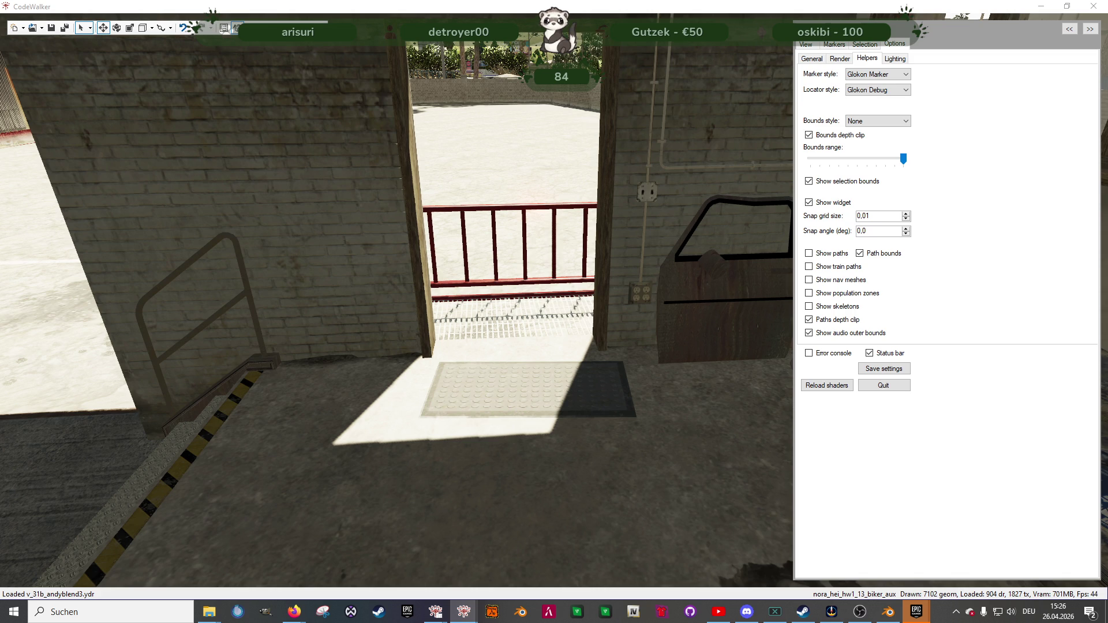
- Move the alien egg toward the doormat, then raise the door and slide it right into its frame
click(558, 305)
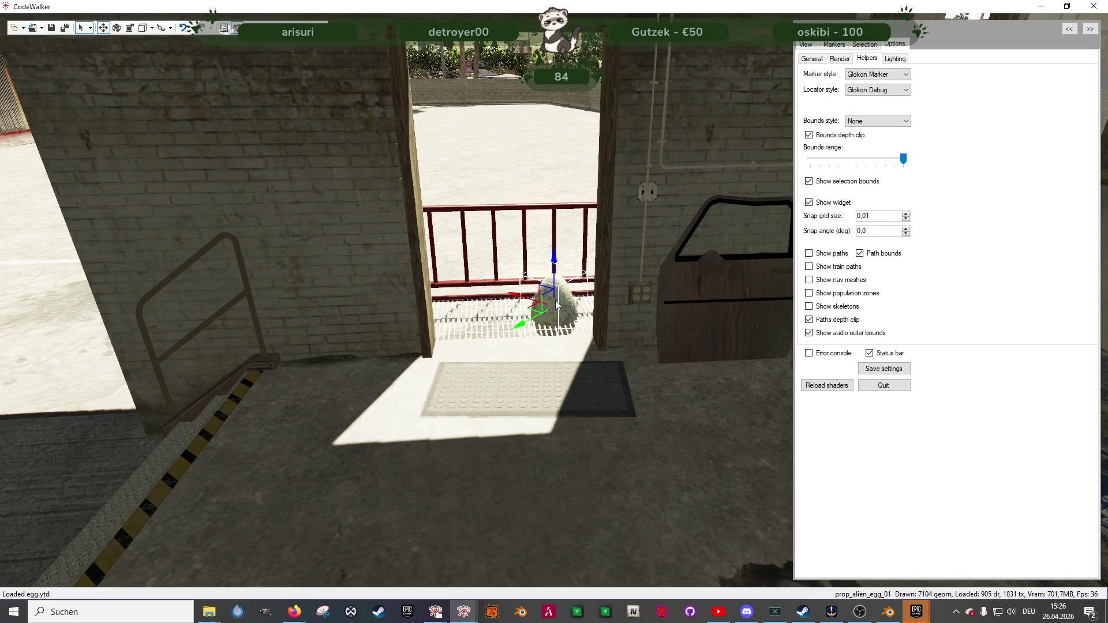
drag(532, 313, 554, 349)
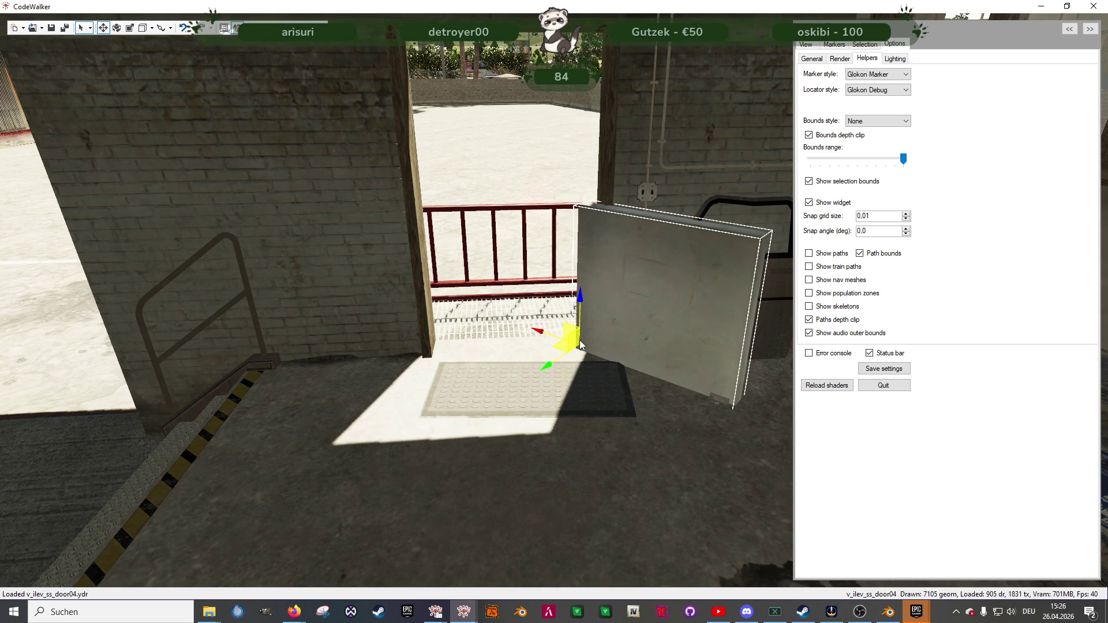
mouse_move(581, 315)
mouse_down()
mouse_move(579, 168)
mouse_move(622, 338)
mouse_move(646, 336)
mouse_move(357, 198)
mouse_move(581, 317)
mouse_move(532, 278)
mouse_move(476, 340)
mouse_up()
key(e)
key(w)
mouse_move(593, 245)
mouse_down()
mouse_move(624, 243)
mouse_move(613, 276)
mouse_move(674, 276)
mouse_move(722, 251)
mouse_move(733, 205)
mouse_up()
key(e)
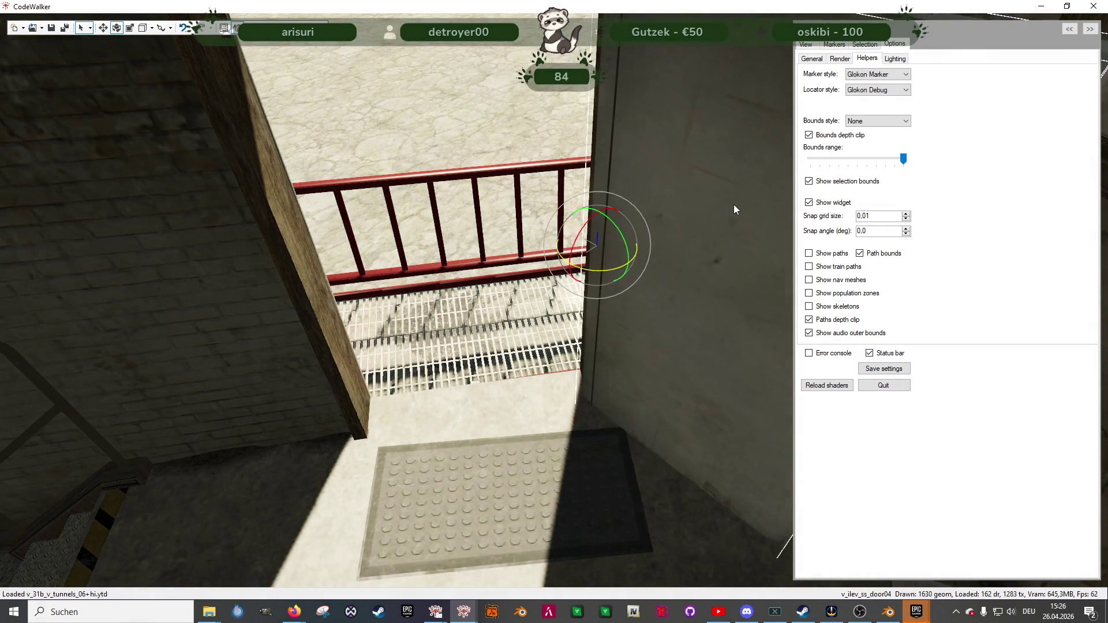
- Nudge the v_ilev_ss_door04 door sideways in its frame, checking it from the brick wall outside
key(w)
drag(576, 252, 575, 255)
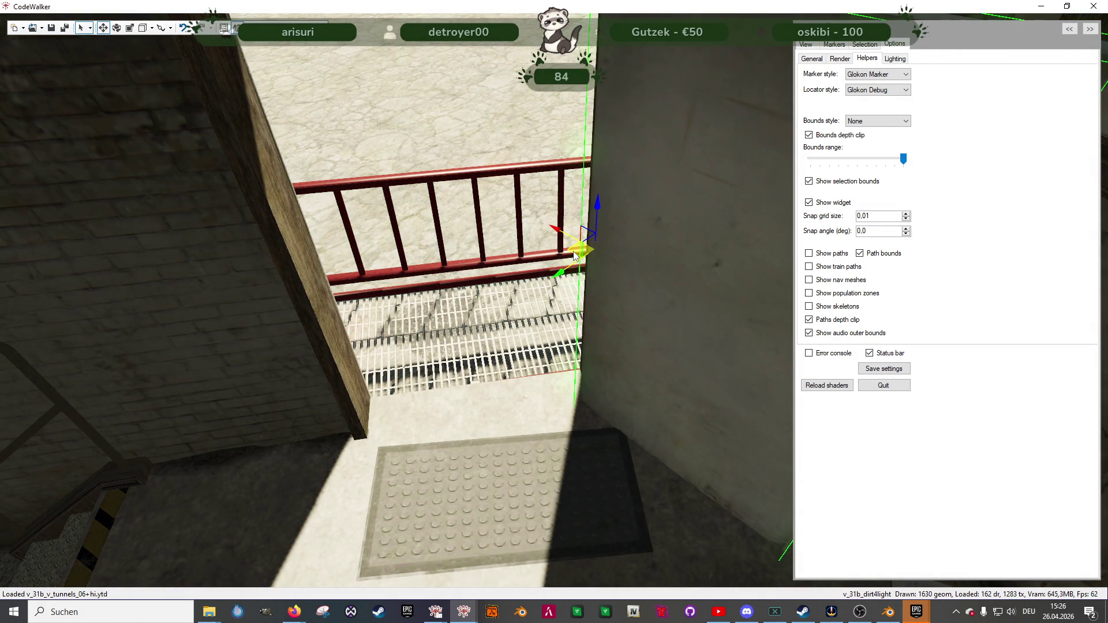
scroll(563, 266, down, 5)
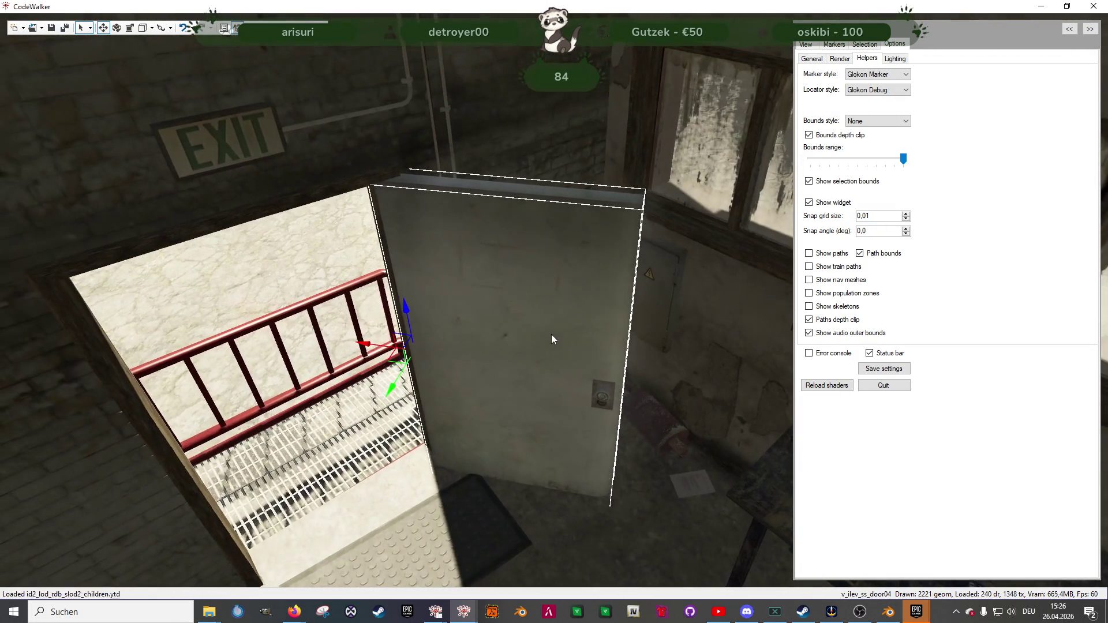
drag(552, 334, 729, 348)
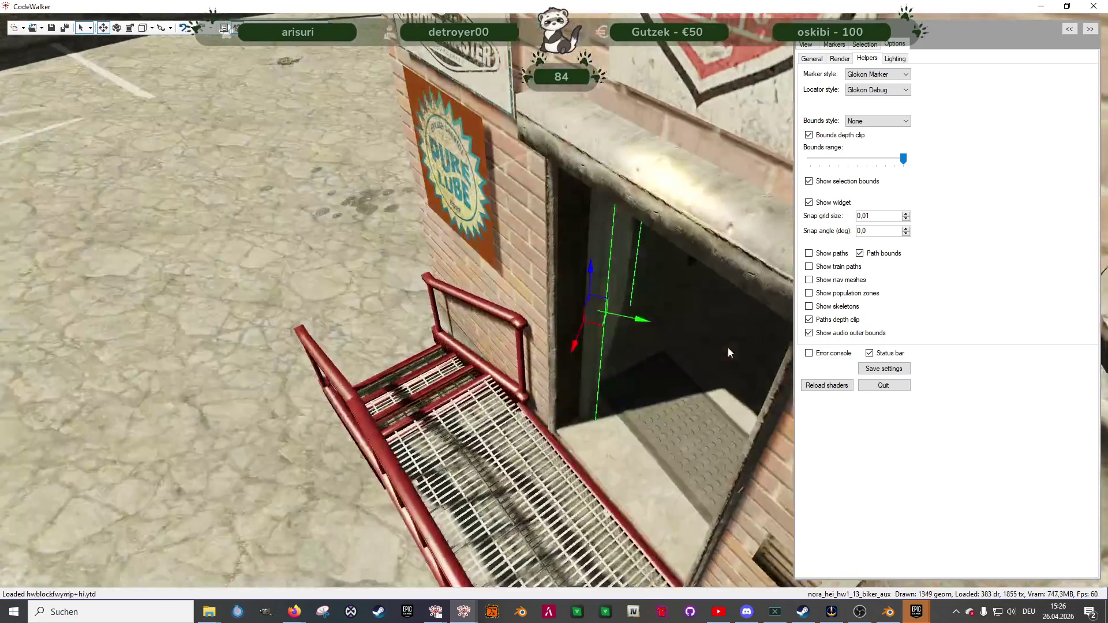
scroll(728, 348, up, 4)
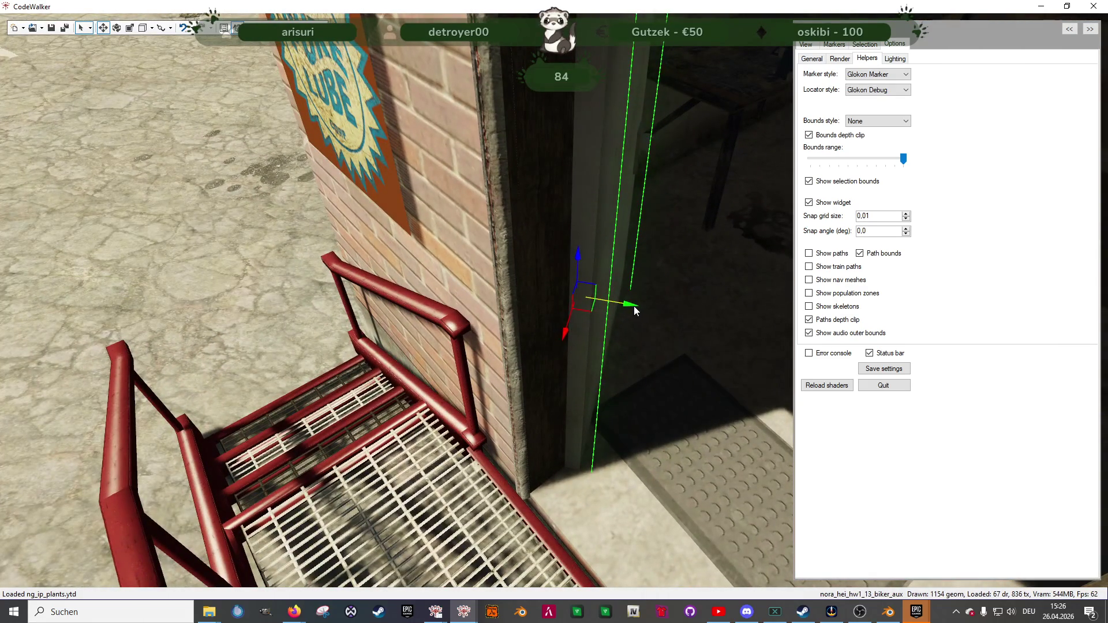
drag(646, 307, 639, 310)
mouse_move(636, 376)
mouse_down()
mouse_move(570, 296)
mouse_move(520, 302)
mouse_move(529, 326)
mouse_move(514, 331)
mouse_up()
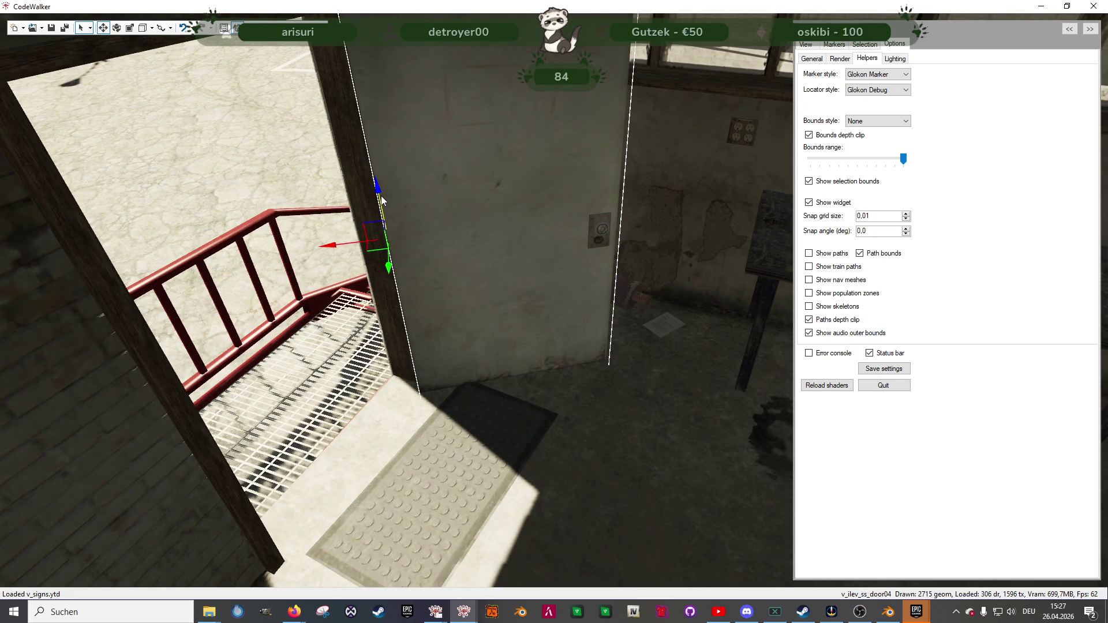
drag(546, 381, 546, 336)
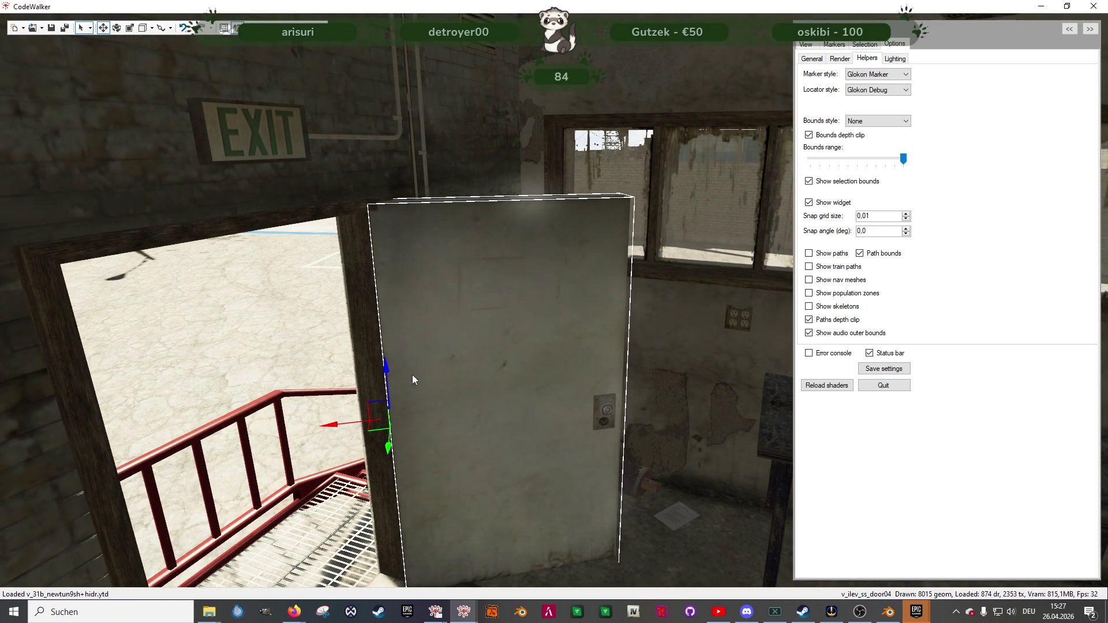
- Lower the door slightly on its vertical axis and review it beside the EXIT sign
drag(386, 365, 388, 368)
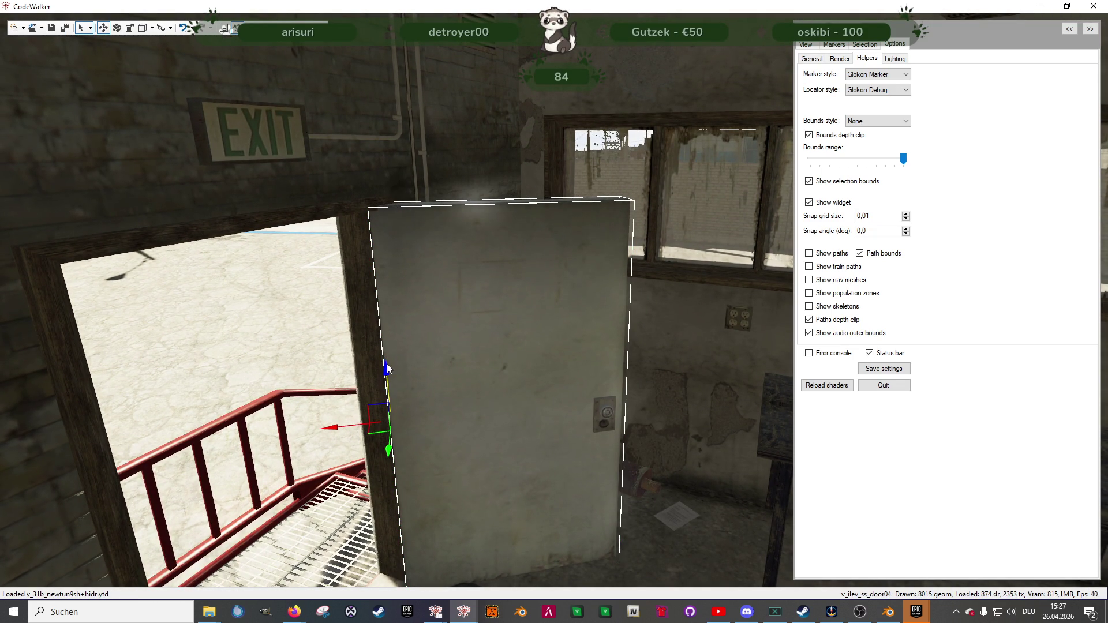
key(d)
key(a)
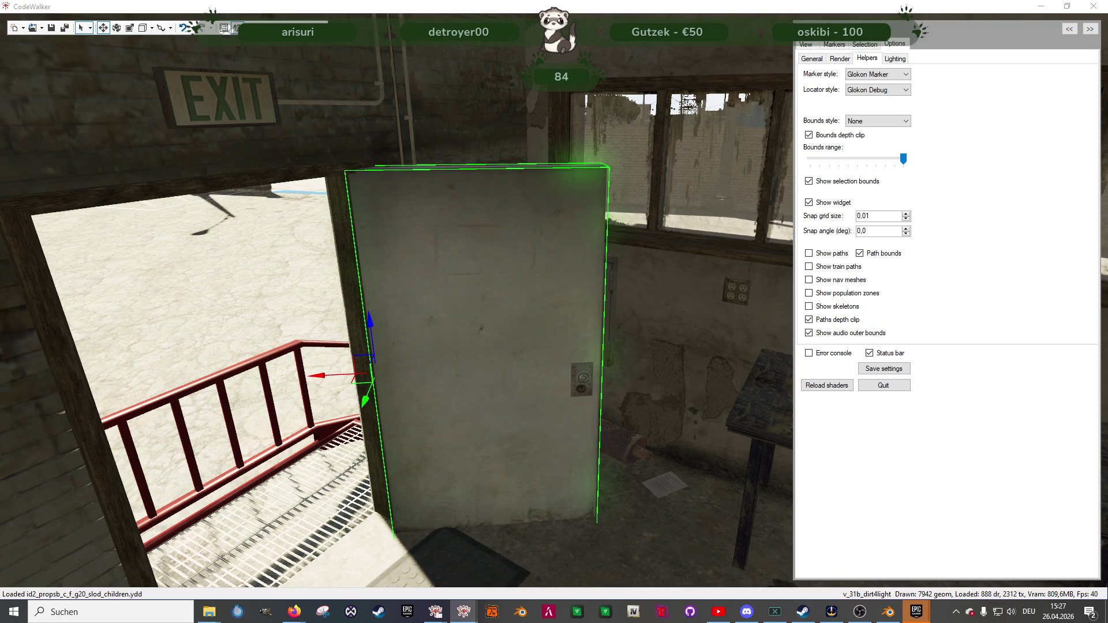
mouse_move(55, 445)
mouse_down()
mouse_move(335, 459)
mouse_move(237, 452)
mouse_move(319, 467)
mouse_up()
scroll(318, 472, up, 3)
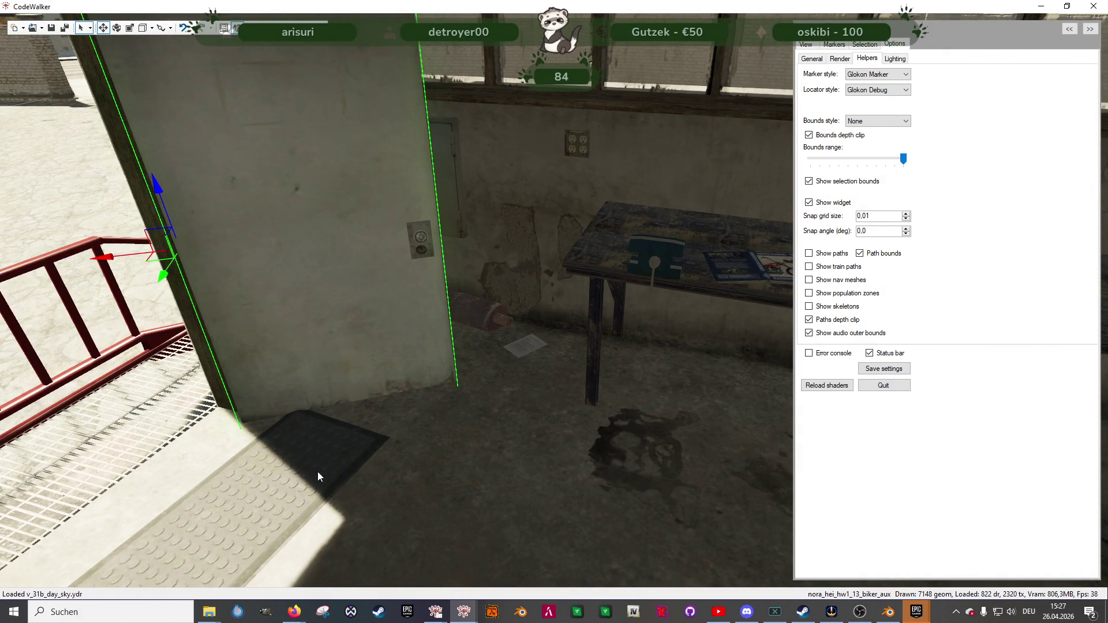
key(alt+Tab)
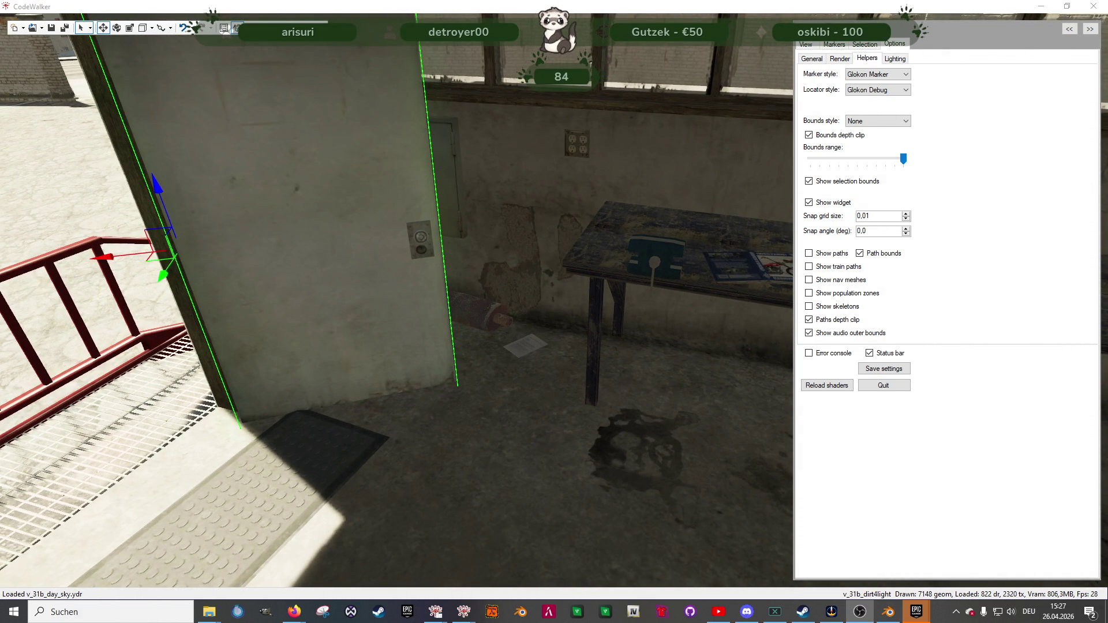
mouse_move(294, 612)
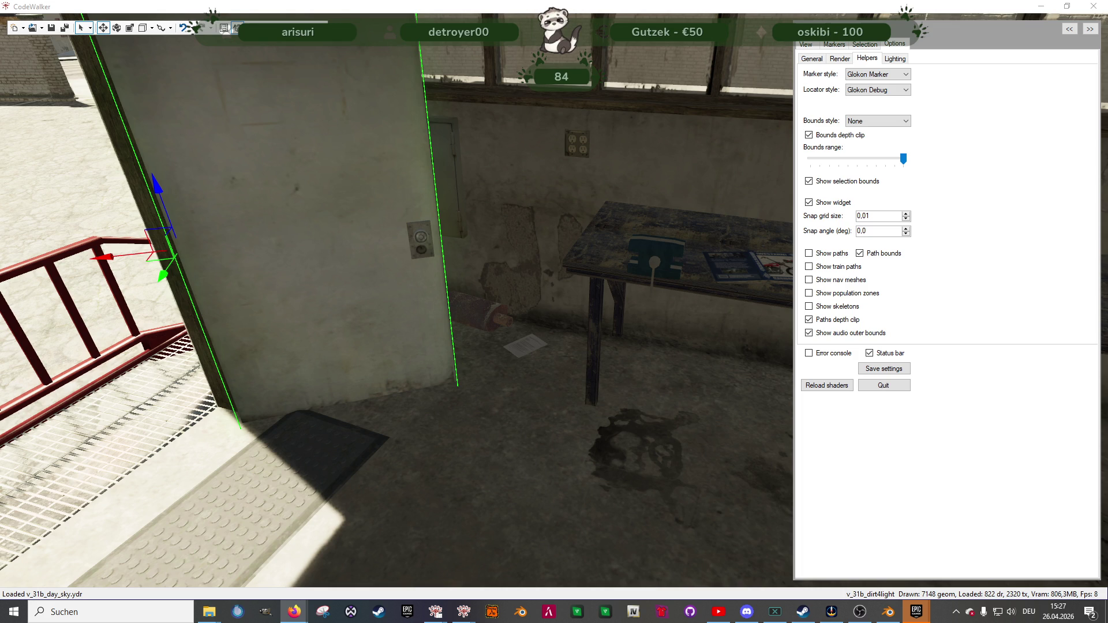
mouse_move(250, 413)
mouse_down()
mouse_move(322, 393)
mouse_move(313, 379)
mouse_move(298, 383)
mouse_up()
right_click(298, 383)
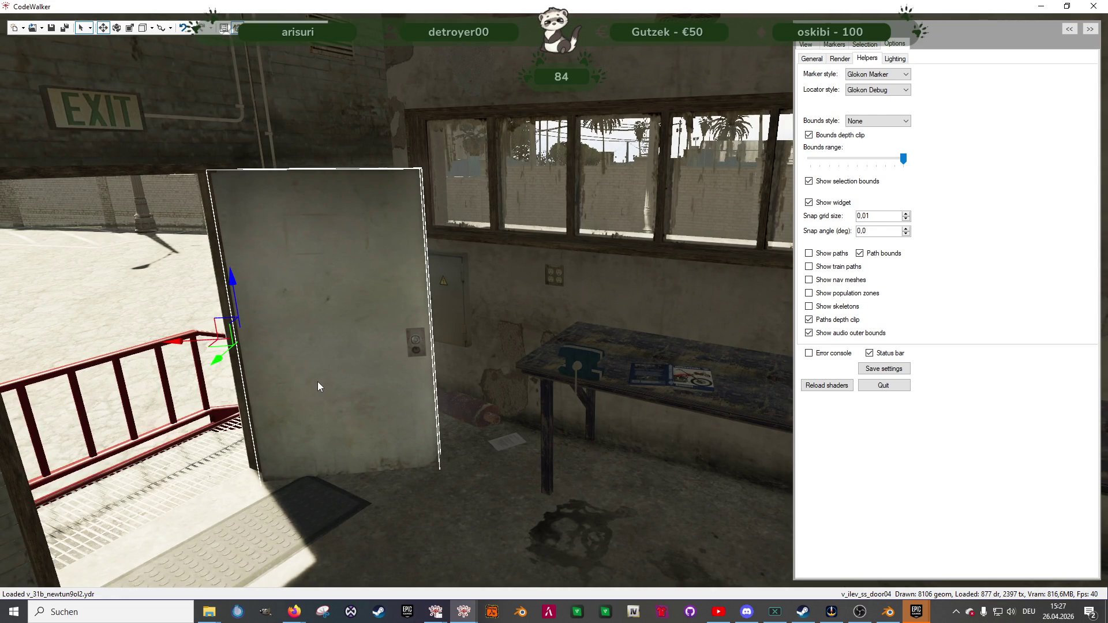
right_click(300, 384)
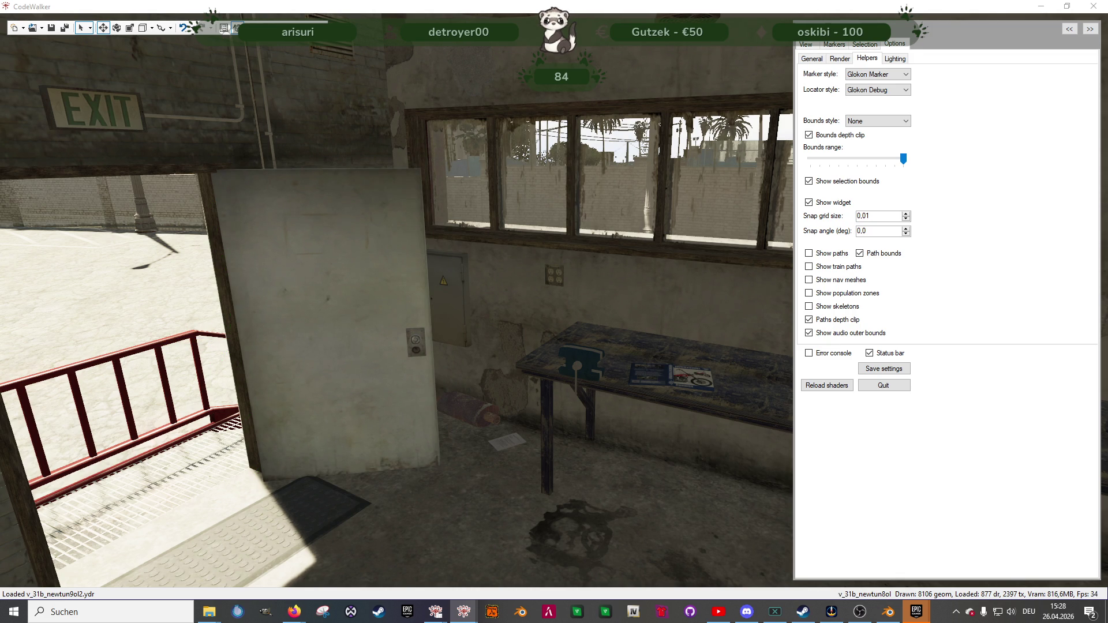
- Move the floor prop down-left and slide the ng_proc_brick_01a brick slightly forward
click(556, 352)
mouse_move(556, 352)
mouse_down()
mouse_move(548, 344)
mouse_move(444, 468)
mouse_move(432, 515)
mouse_move(434, 479)
mouse_move(399, 448)
mouse_move(400, 501)
mouse_up()
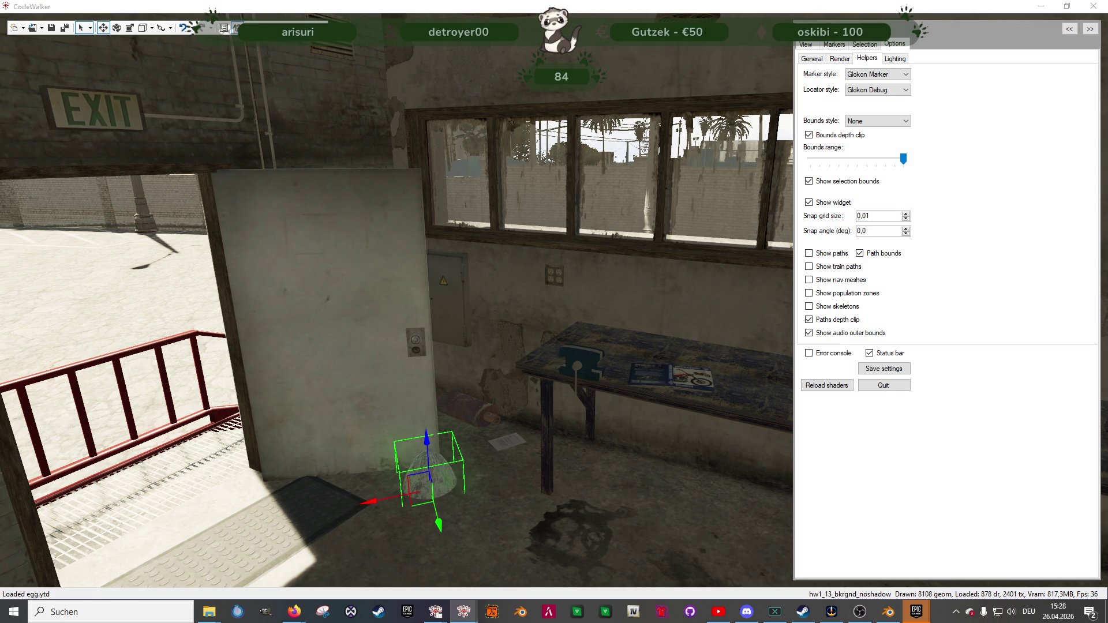
click(426, 449)
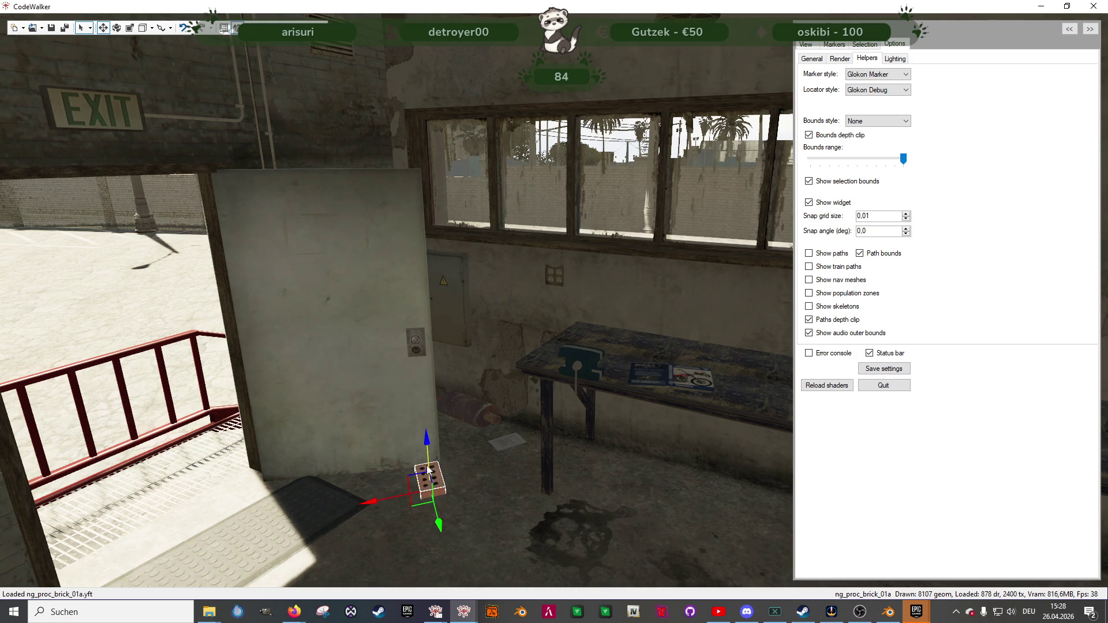
drag(426, 449, 423, 458)
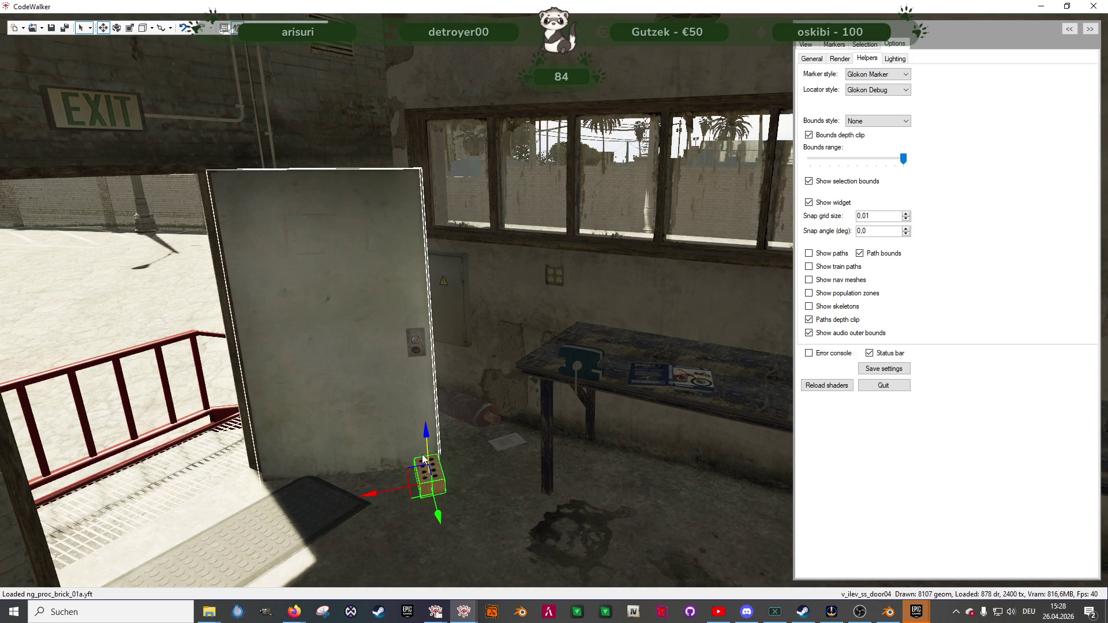
- Turn the brick about its vertical axis and slide it left along X
key(e)
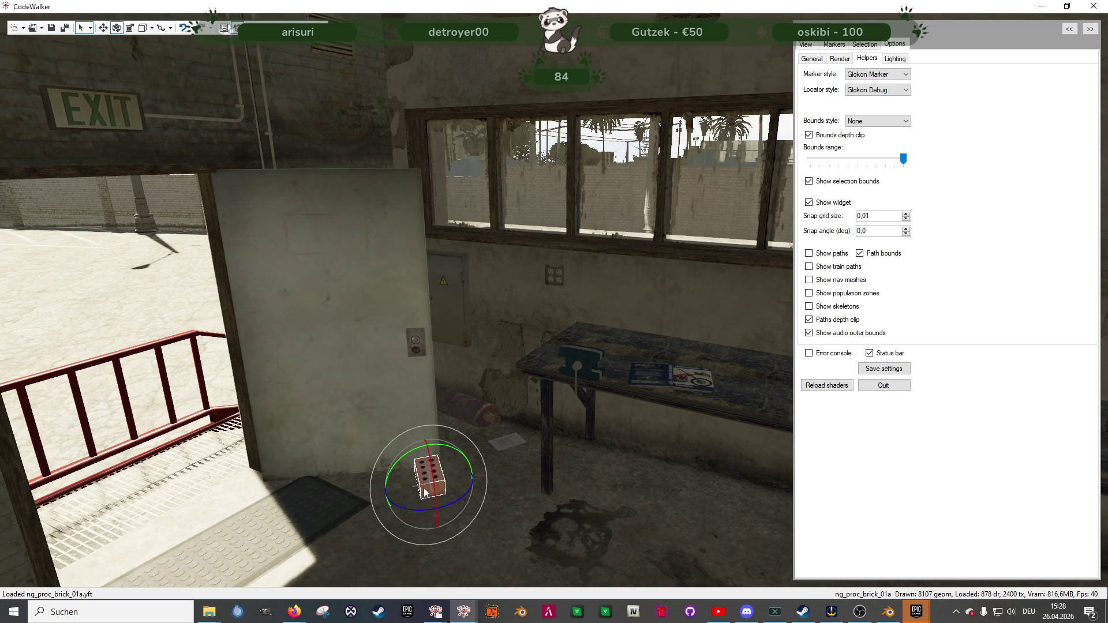
drag(422, 512, 471, 477)
key(w)
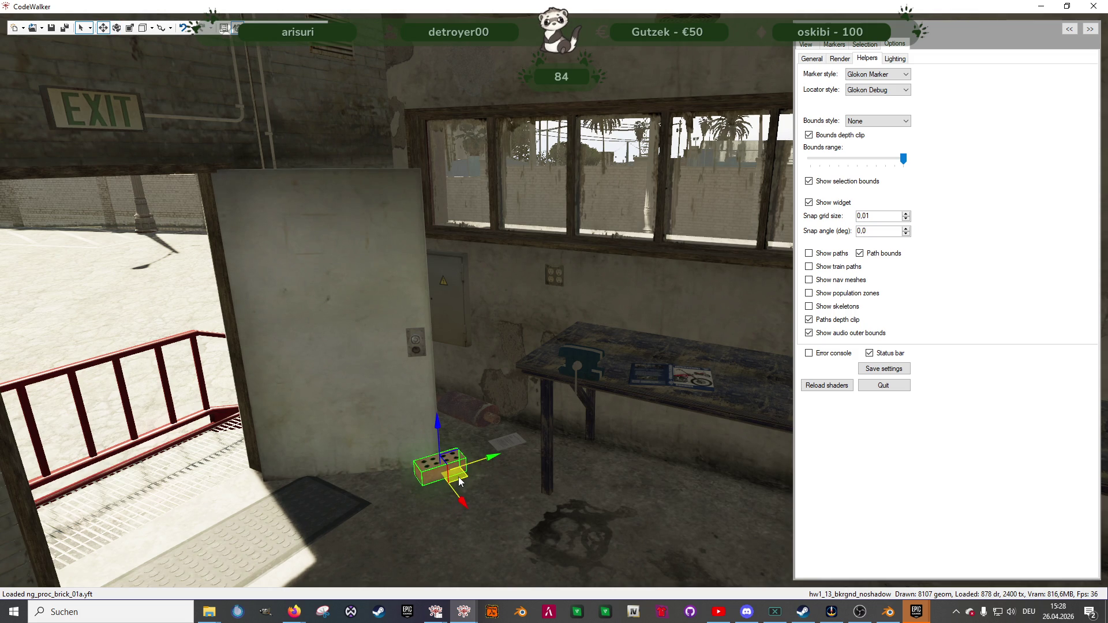
mouse_move(515, 489)
mouse_down()
mouse_move(486, 531)
mouse_move(499, 518)
mouse_move(555, 520)
mouse_move(438, 482)
mouse_move(479, 469)
mouse_move(487, 502)
mouse_move(623, 470)
mouse_move(446, 328)
mouse_move(457, 300)
mouse_up()
scroll(498, 531, up, 5)
drag(503, 339, 455, 369)
- Turn the brick slightly and slide it left along the green axis against the door's bottom edge
key(e)
key(w)
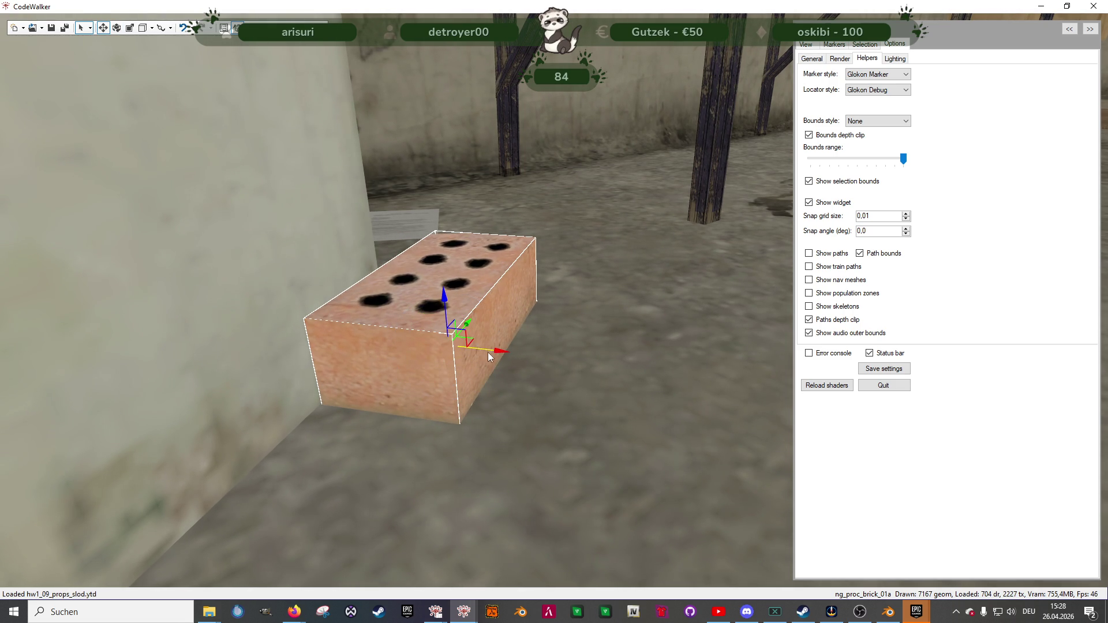
key(e)
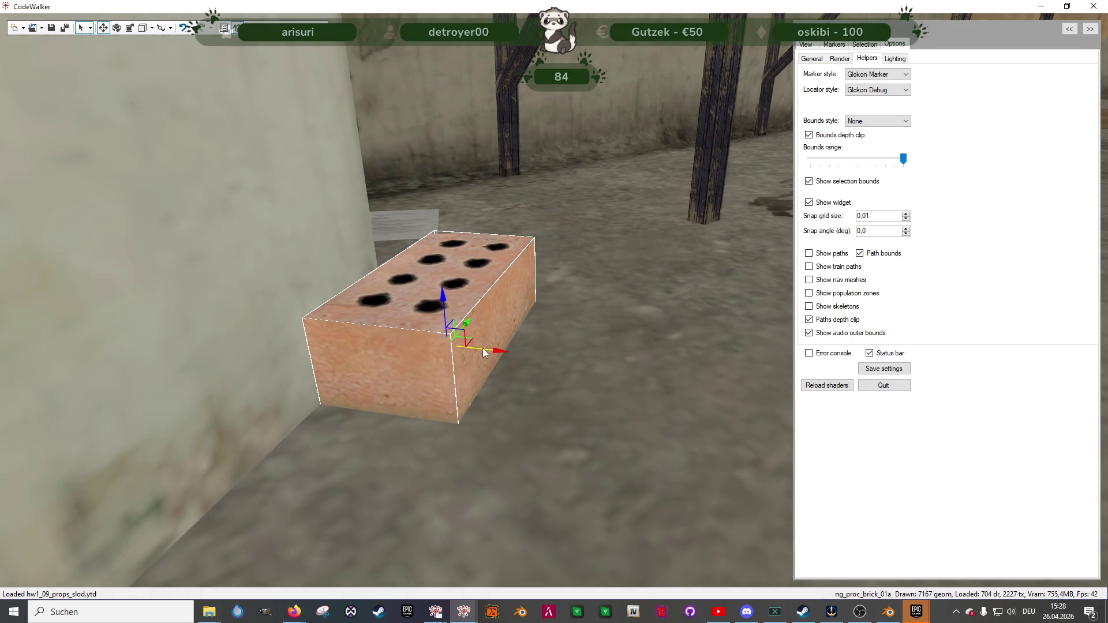
drag(469, 359, 480, 350)
key(w)
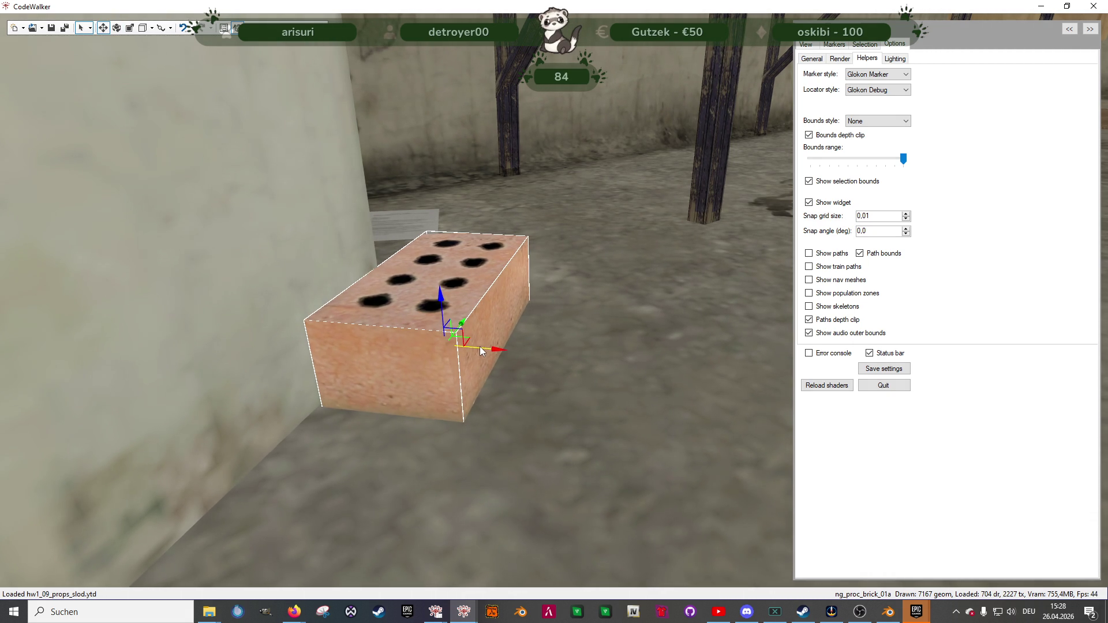
key(e)
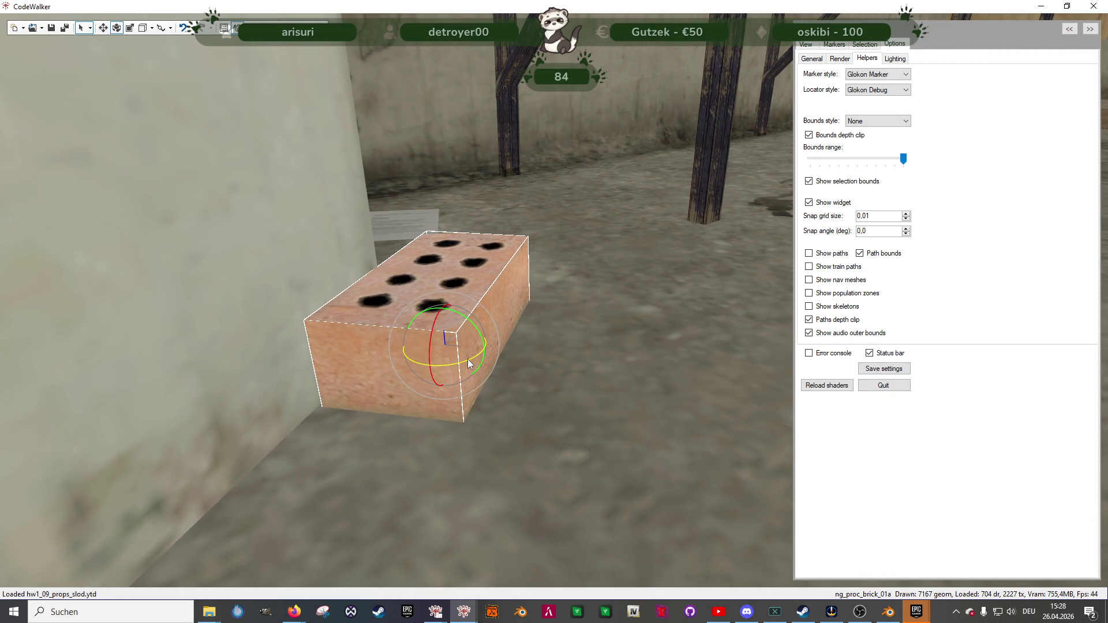
key(w)
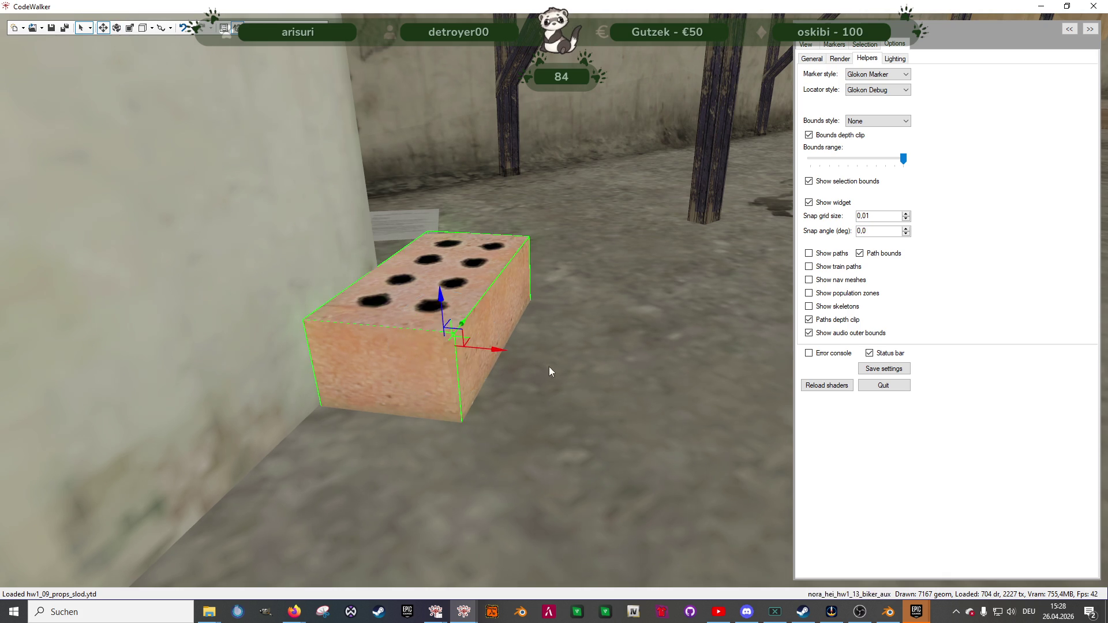
drag(554, 371, 418, 357)
drag(475, 393, 442, 393)
- Swing the view across the floor by the containers and fly back toward the corridor
key(e)
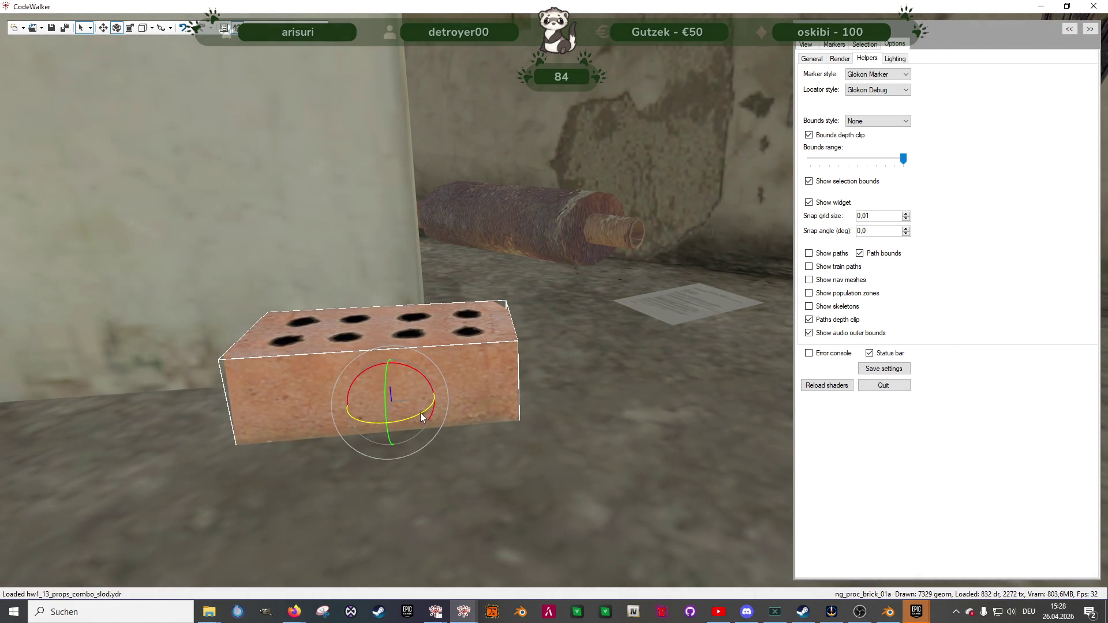
scroll(518, 404, down, 5)
key(w)
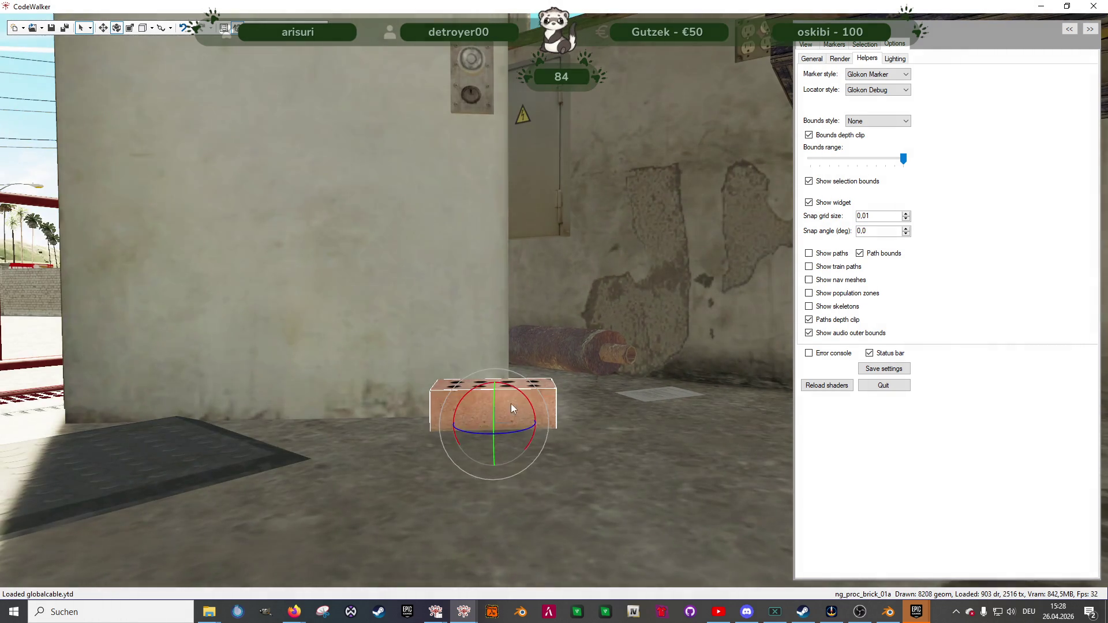
mouse_move(379, 455)
mouse_down()
mouse_move(381, 426)
mouse_move(359, 421)
mouse_move(225, 520)
mouse_move(252, 492)
mouse_move(345, 477)
mouse_move(608, 484)
mouse_move(523, 478)
mouse_move(574, 441)
mouse_move(261, 438)
mouse_move(279, 417)
mouse_move(455, 396)
mouse_move(503, 407)
mouse_move(288, 414)
mouse_move(270, 430)
mouse_move(368, 437)
mouse_move(207, 450)
mouse_up()
key(s)
key(w)
key(w)
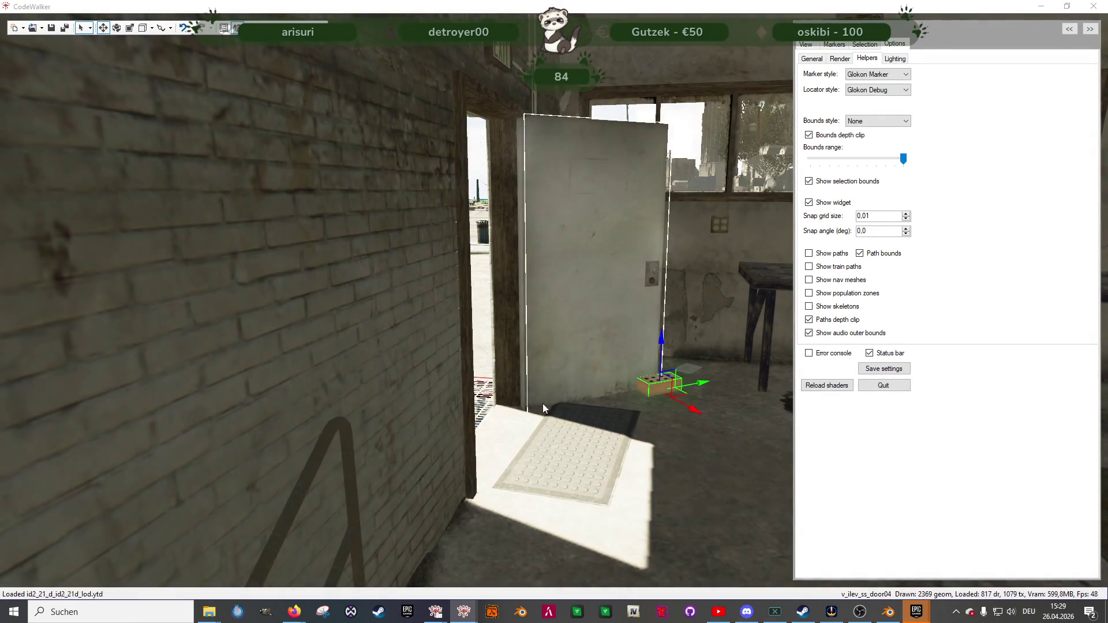
- Fly into the neighbouring building to the lounge with the acoustic guitar, mixing desk and beer table
key(w)
mouse_move(548, 410)
mouse_down()
mouse_move(778, 424)
mouse_move(433, 376)
mouse_move(515, 363)
mouse_move(483, 361)
mouse_move(500, 348)
mouse_move(304, 372)
mouse_move(116, 356)
mouse_move(130, 332)
mouse_move(159, 332)
mouse_move(224, 336)
mouse_move(254, 365)
mouse_move(133, 398)
mouse_up()
key(w)
key(w)
key(w)
key(w)
key(w)
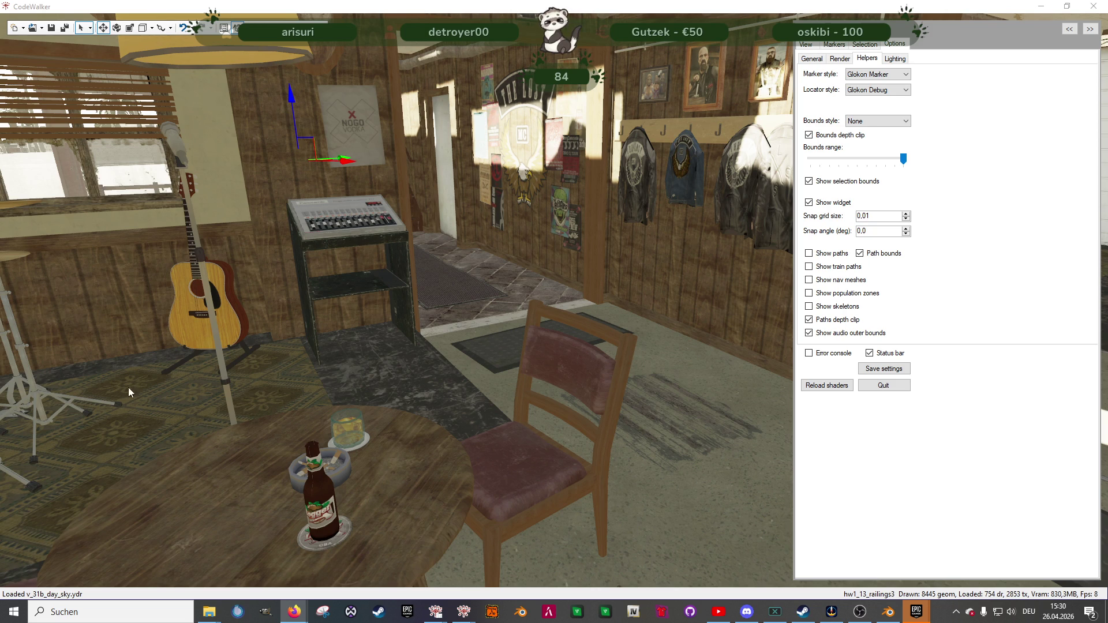
- Move the bare light bulb up onto the entrance wall beside the hanging jackets
drag(344, 393, 386, 404)
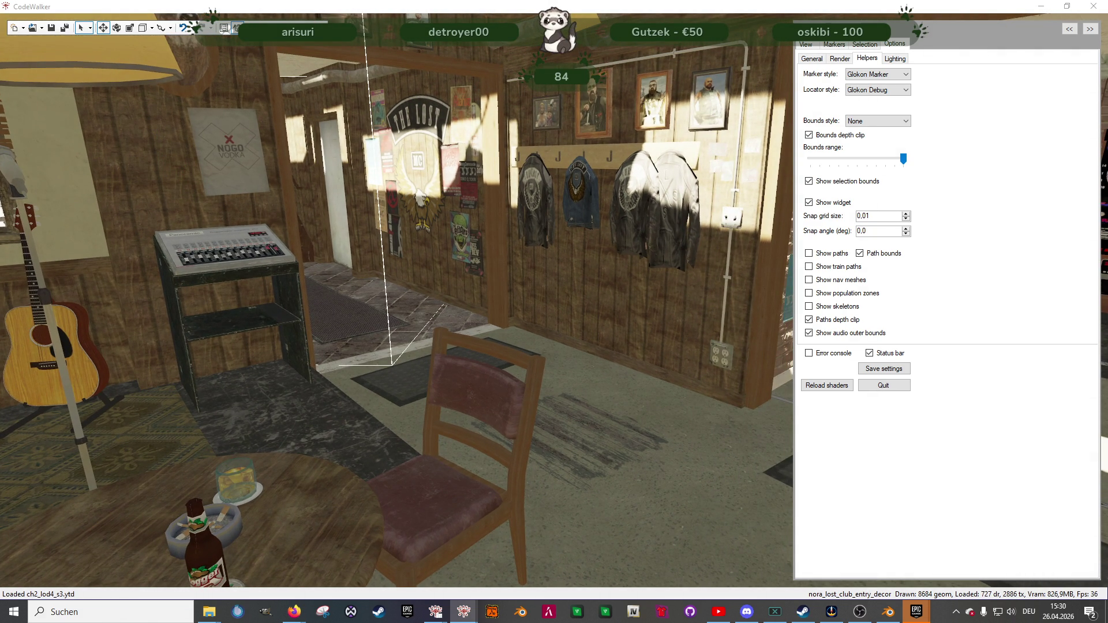
click(553, 306)
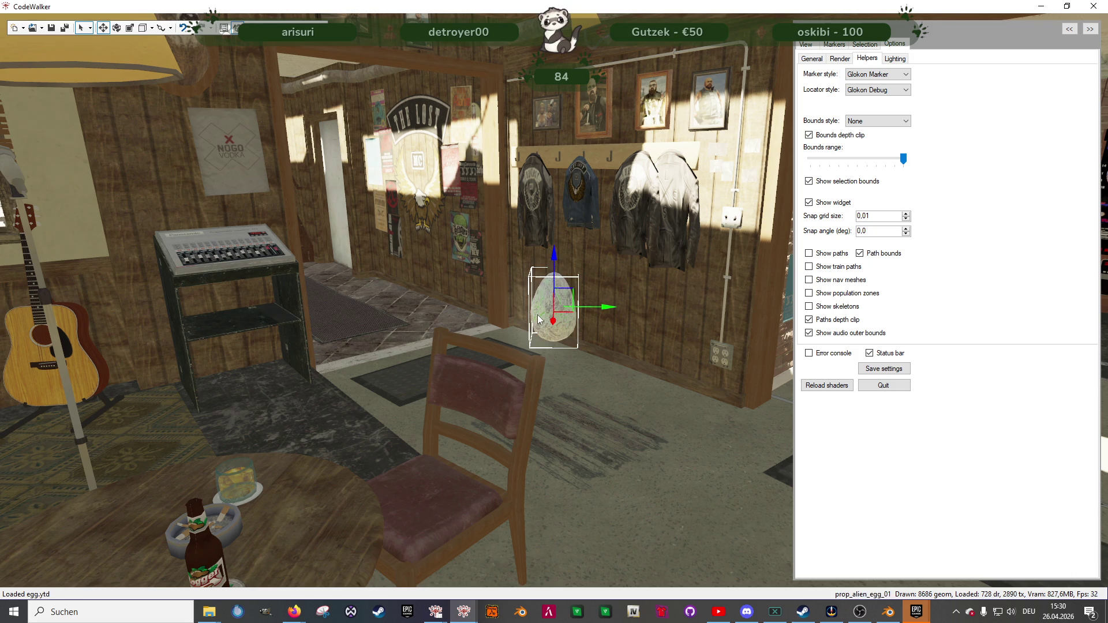
drag(554, 268, 554, 218)
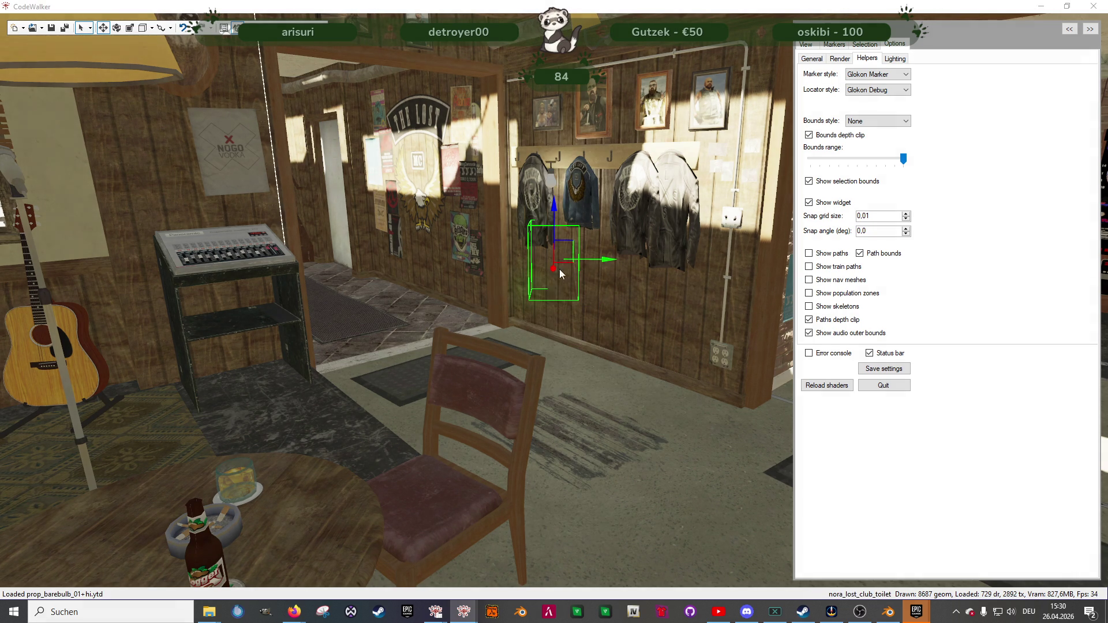
mouse_move(565, 266)
mouse_down()
mouse_move(485, 303)
mouse_move(466, 343)
mouse_move(426, 376)
mouse_move(475, 299)
mouse_move(466, 307)
mouse_move(614, 382)
mouse_move(456, 427)
mouse_move(433, 345)
mouse_move(424, 97)
mouse_up()
mouse_move(375, 213)
mouse_down()
mouse_move(437, 232)
mouse_move(462, 223)
mouse_move(522, 137)
mouse_move(522, 164)
mouse_move(567, 225)
mouse_move(633, 262)
mouse_move(603, 124)
mouse_move(541, 346)
mouse_move(566, 321)
mouse_move(654, 354)
mouse_move(508, 211)
mouse_move(499, 231)
mouse_move(660, 263)
mouse_move(521, 201)
mouse_move(417, 84)
mouse_move(406, 99)
mouse_move(376, 68)
mouse_move(292, 224)
mouse_move(224, 208)
mouse_move(227, 180)
mouse_move(497, 328)
mouse_up()
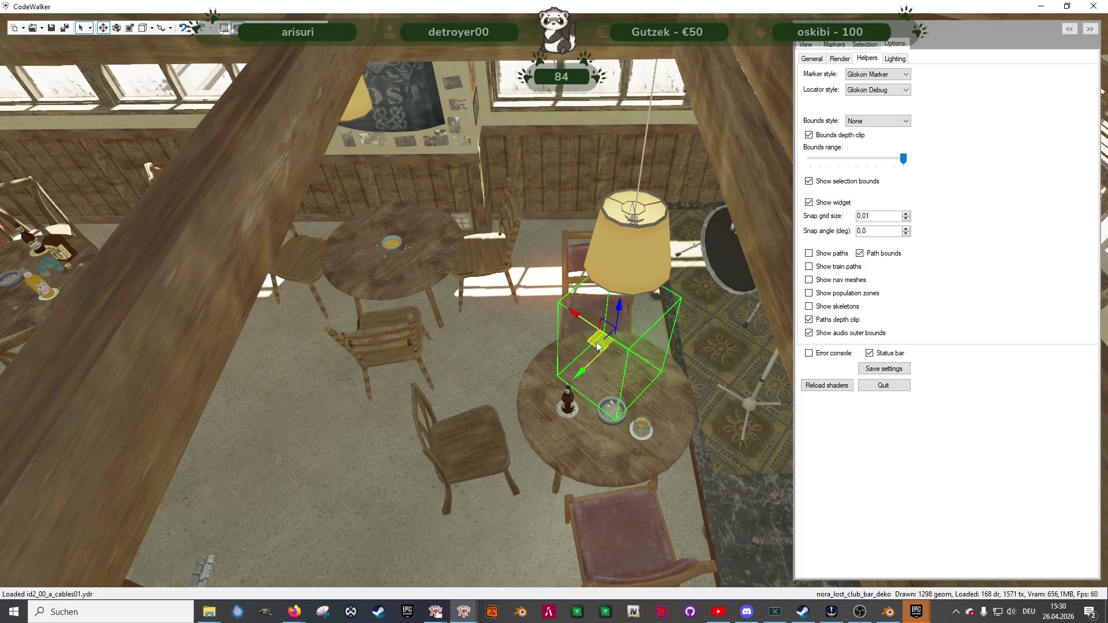
- Shift the hanging lamp shade so it sits over the round table
click(363, 214)
mouse_move(363, 216)
mouse_down()
mouse_move(459, 217)
mouse_move(504, 199)
mouse_move(601, 295)
mouse_move(493, 263)
mouse_up()
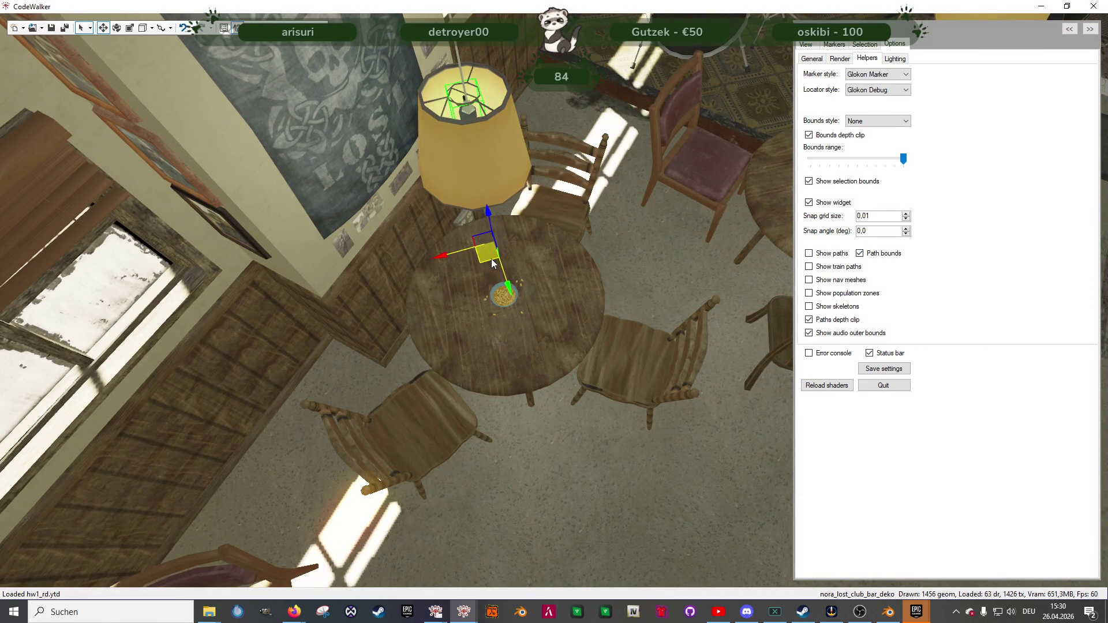
mouse_move(594, 272)
mouse_down()
mouse_move(547, 235)
mouse_move(542, 202)
mouse_move(604, 351)
mouse_move(653, 366)
mouse_up()
mouse_move(549, 323)
mouse_down()
mouse_move(712, 359)
mouse_move(429, 303)
mouse_move(415, 313)
mouse_move(402, 276)
mouse_up()
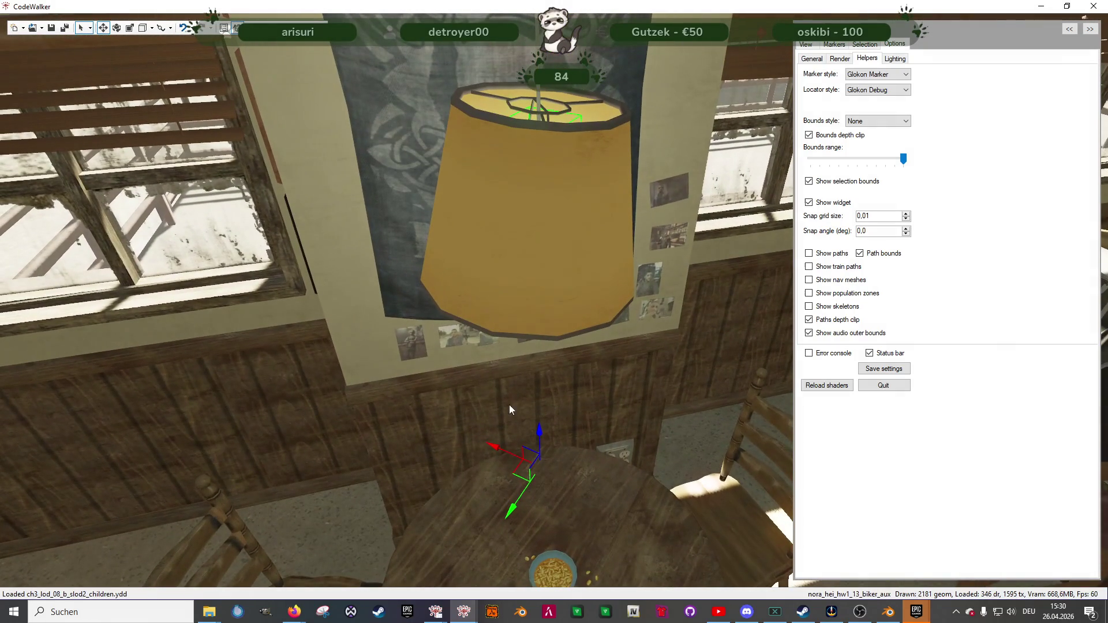
mouse_move(265, 456)
mouse_down()
mouse_move(420, 407)
mouse_move(511, 448)
mouse_move(651, 480)
mouse_up()
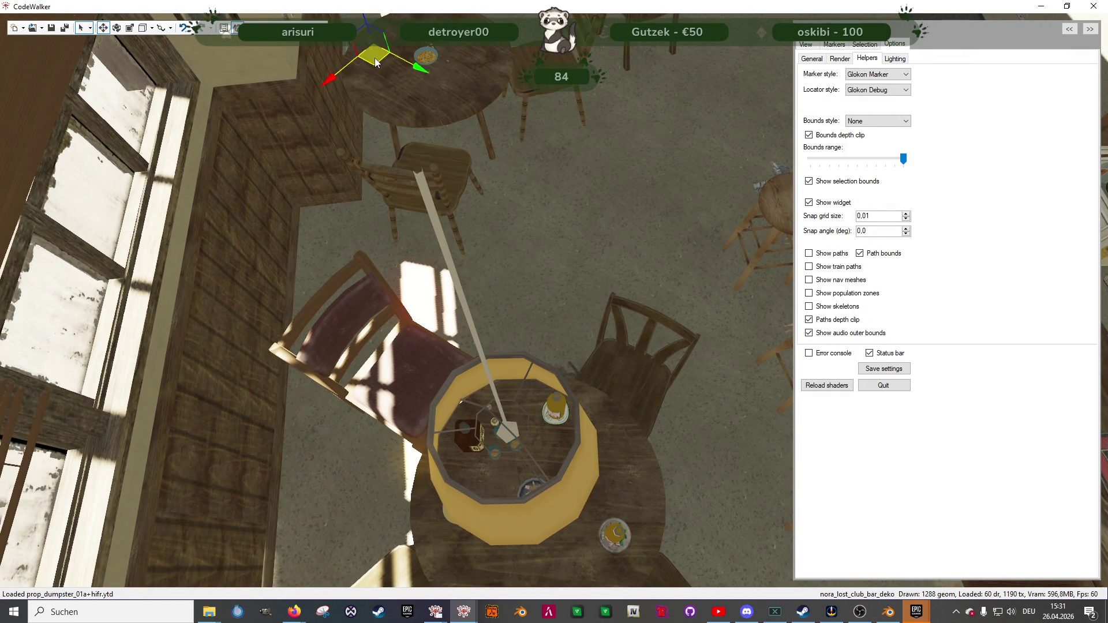
- Lower the lamp's bare bulb slightly over the table and check it from above
click(457, 379)
click(493, 439)
drag(541, 529, 541, 528)
mouse_move(557, 414)
mouse_down()
mouse_move(651, 482)
mouse_move(502, 404)
mouse_move(541, 410)
mouse_move(581, 318)
mouse_move(498, 202)
mouse_move(520, 171)
mouse_move(562, 181)
mouse_move(625, 312)
mouse_move(458, 299)
mouse_up()
click(448, 289)
mouse_move(544, 317)
mouse_down()
mouse_move(657, 352)
mouse_move(663, 342)
mouse_move(569, 261)
mouse_up()
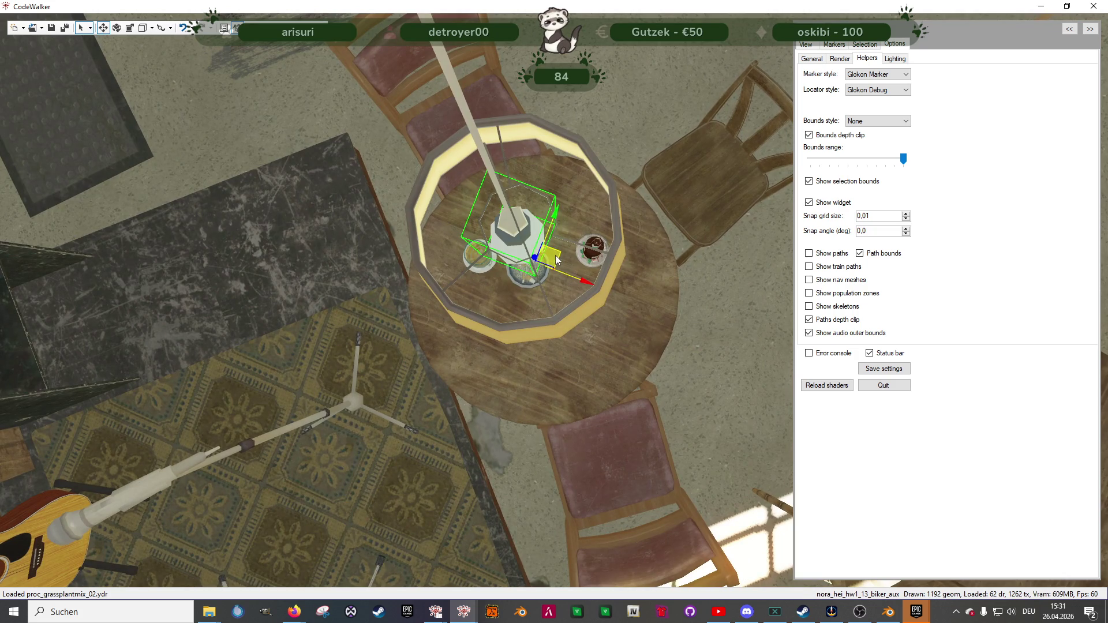
mouse_move(523, 359)
mouse_down()
mouse_move(629, 284)
mouse_move(614, 217)
mouse_move(419, 341)
mouse_move(545, 293)
mouse_move(510, 304)
mouse_move(414, 283)
mouse_move(463, 305)
mouse_move(517, 430)
mouse_move(535, 441)
mouse_move(601, 416)
mouse_move(666, 355)
mouse_move(768, 361)
mouse_move(529, 367)
mouse_move(570, 362)
mouse_move(420, 414)
mouse_up()
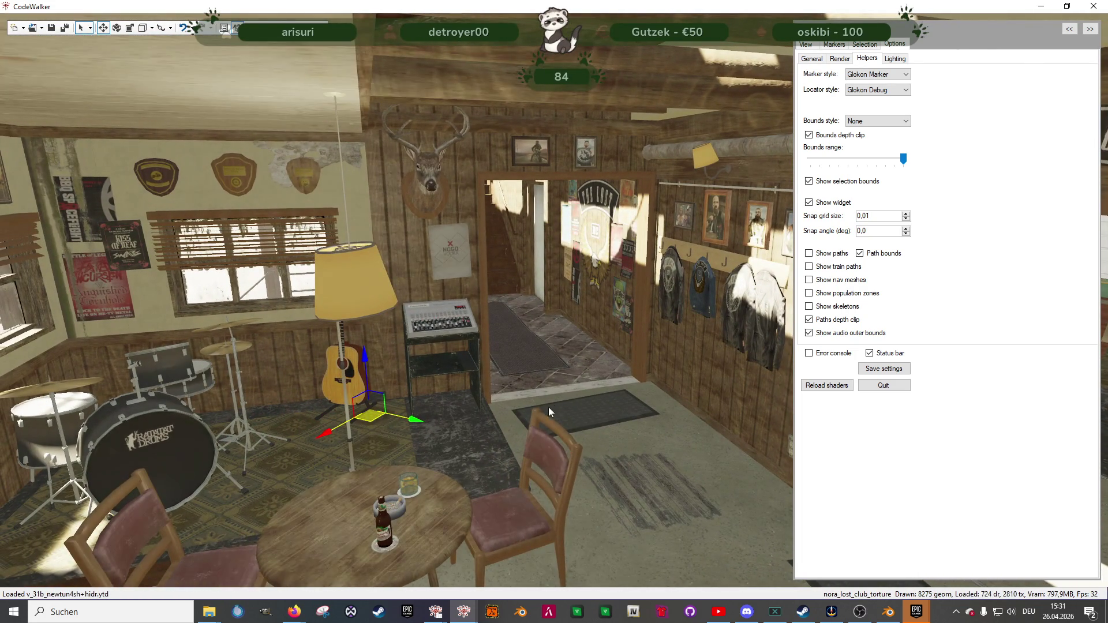
- Rotate the doorway lamp and lift it onto the wall above the door
click(538, 410)
key(e)
mouse_move(594, 356)
mouse_down()
mouse_move(615, 437)
mouse_move(580, 479)
mouse_move(538, 497)
mouse_up()
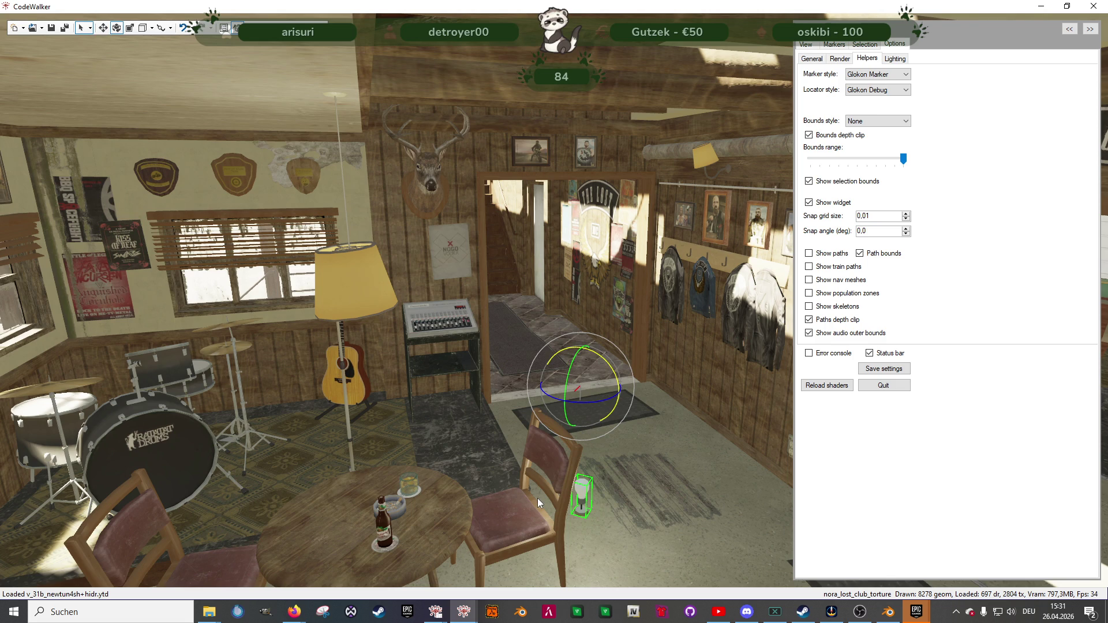
key(w)
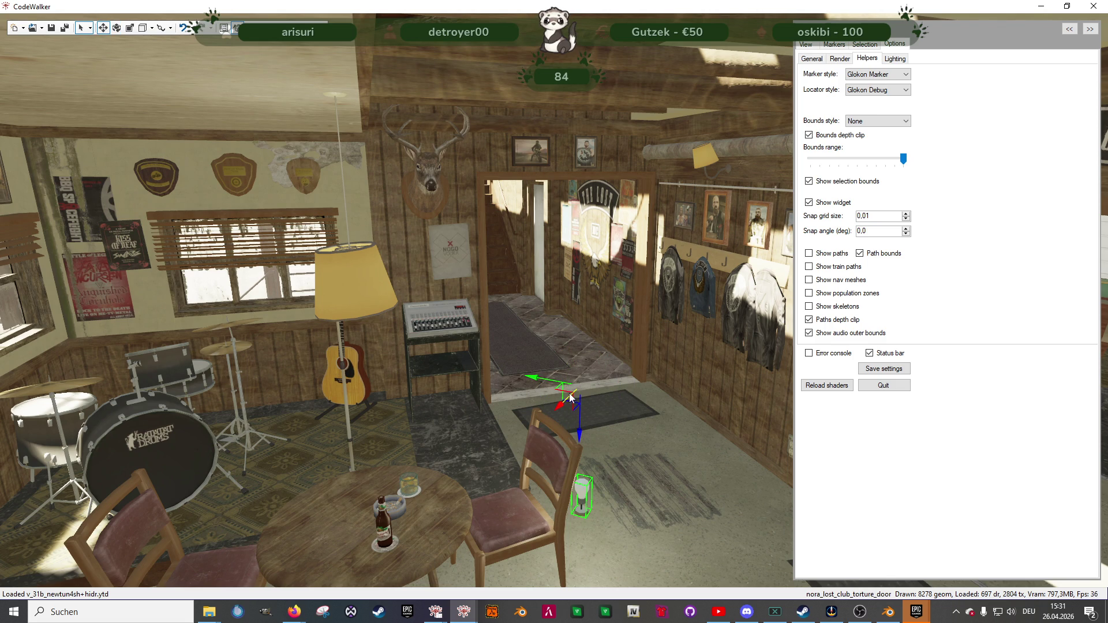
mouse_move(580, 418)
mouse_down()
mouse_move(572, 133)
mouse_move(561, 104)
mouse_up()
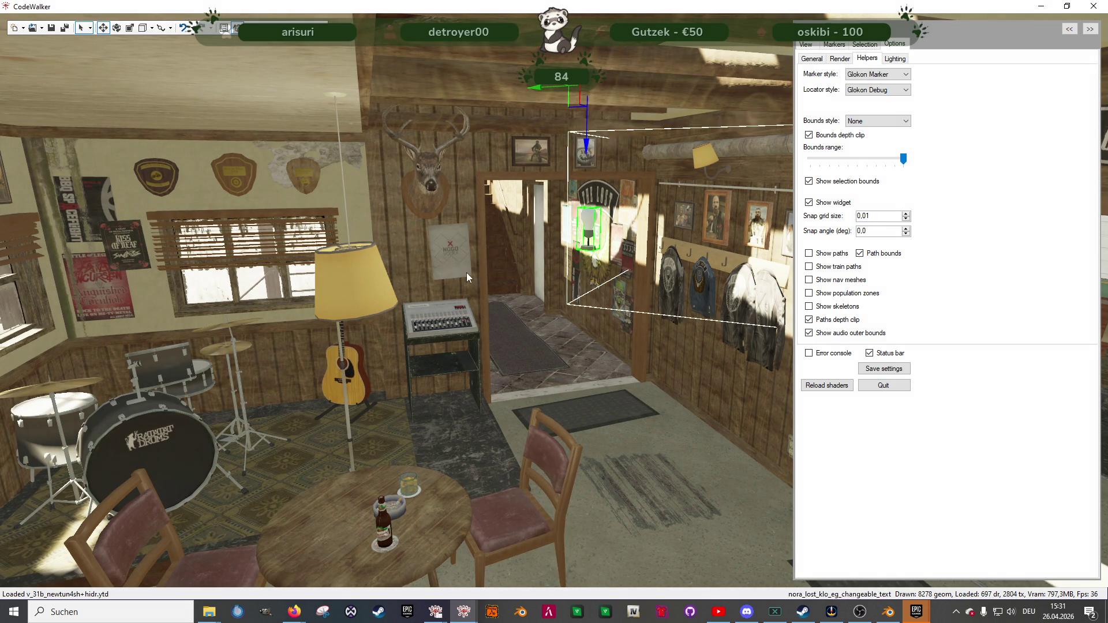
- Fly through the doorway into the storage room toward the jacket wall
right_click(551, 203)
mouse_move(417, 445)
mouse_down()
mouse_move(517, 368)
mouse_move(657, 362)
mouse_move(463, 363)
mouse_move(223, 339)
mouse_move(413, 368)
mouse_move(507, 349)
mouse_move(583, 351)
mouse_up()
key(w)
key(s)
key(w)
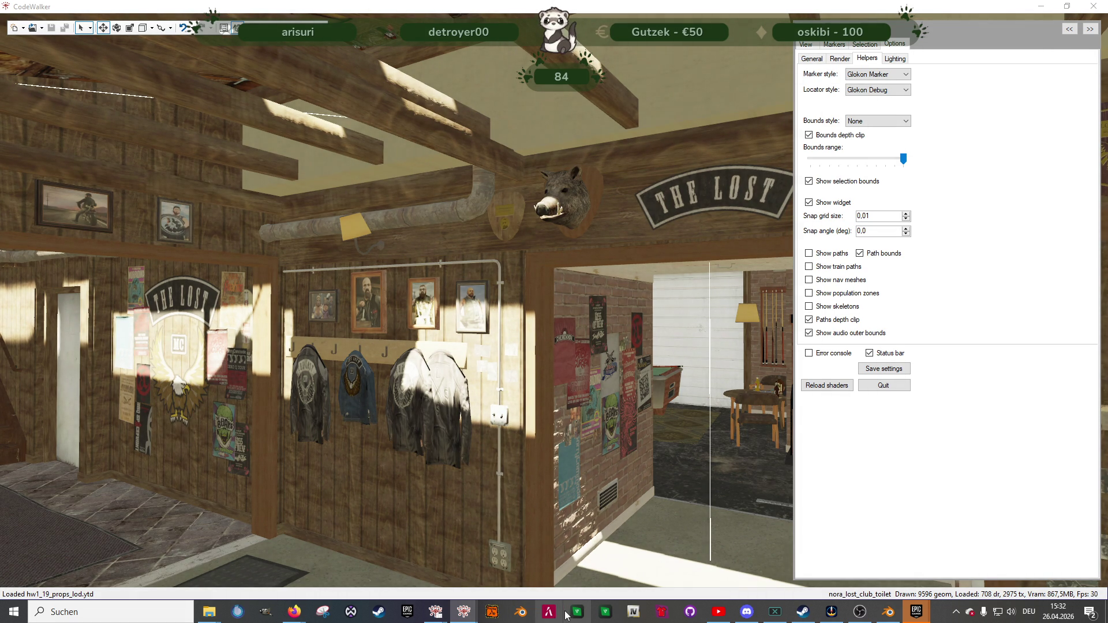
- Show the alt:V server console from the taskbar
click(605, 613)
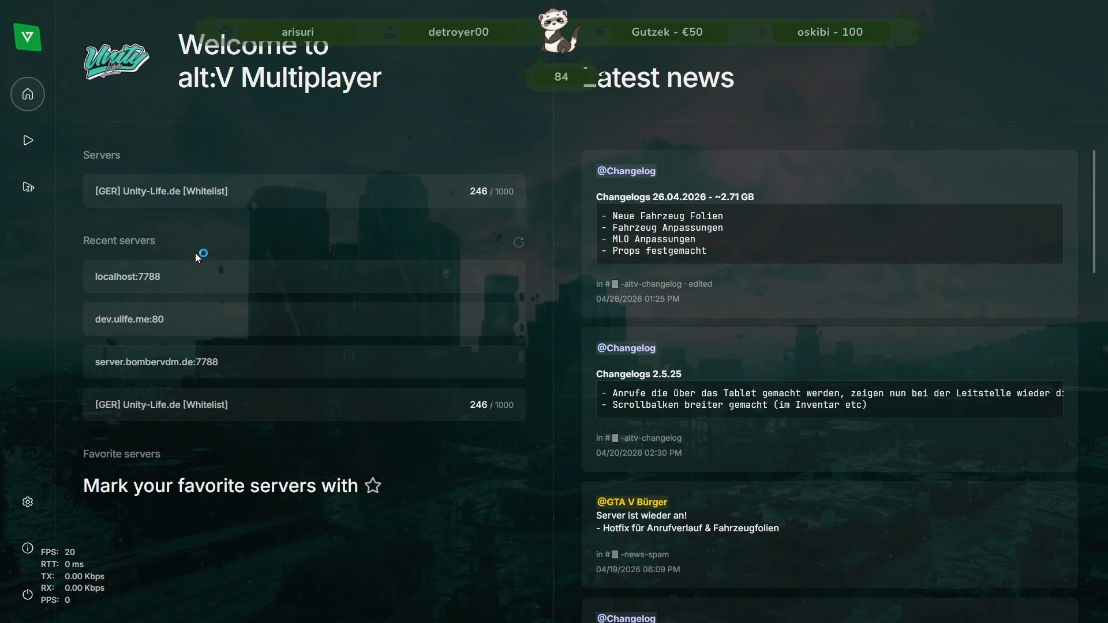
- Connect to the recent localhost:7788 server through the Direct connect dialog
click(194, 276)
click(655, 355)
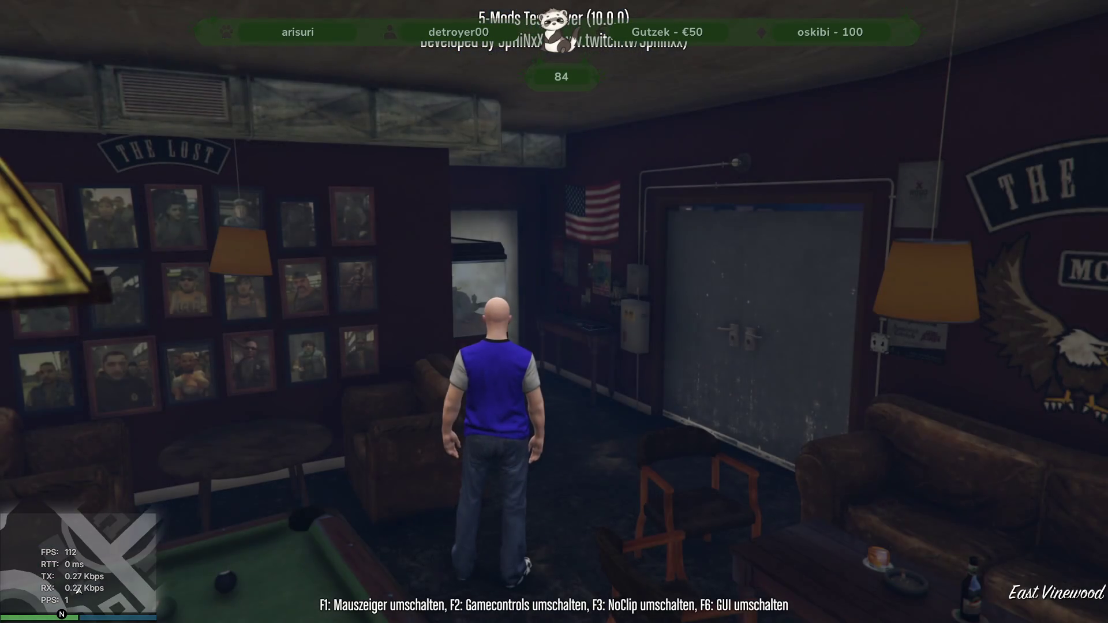
- Walk the character through the roller door and on toward the fire-escape door
key(w)
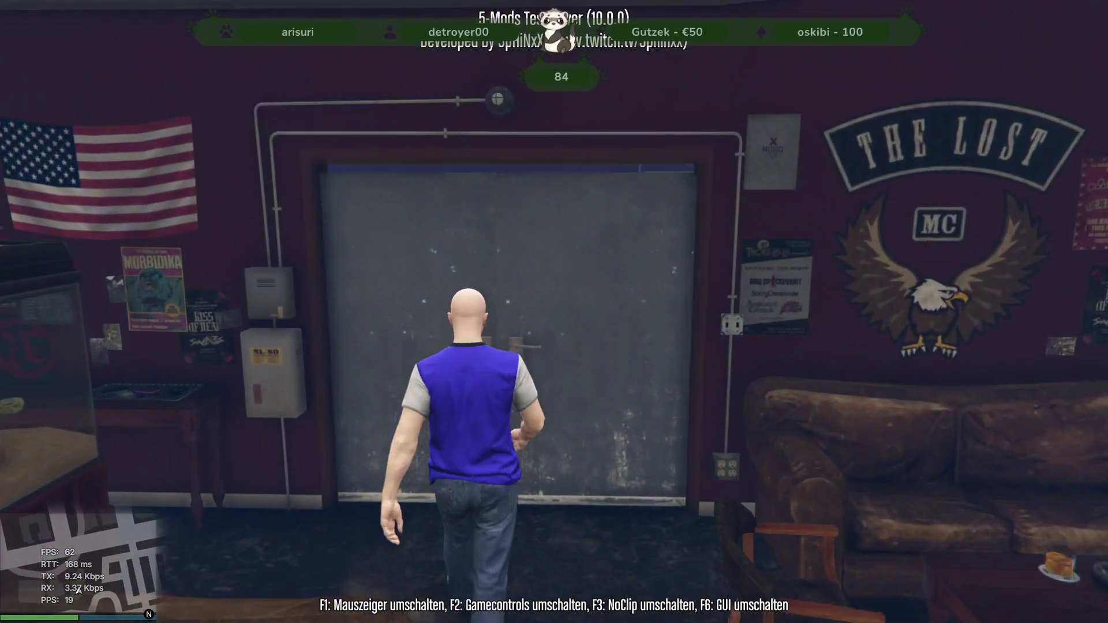
key(w)
key(w)
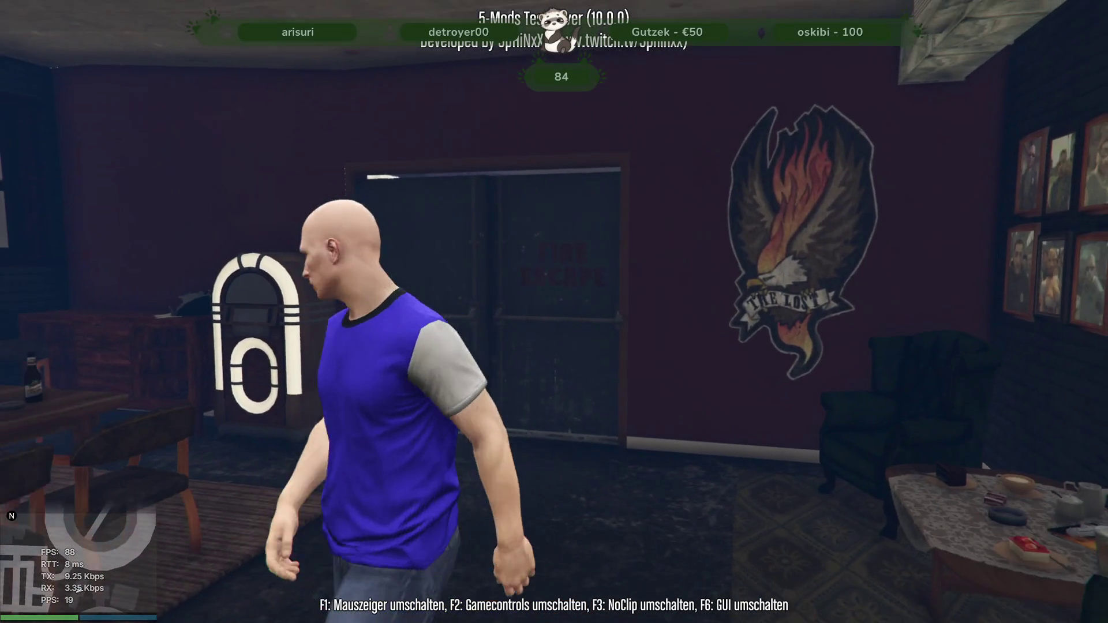
key(w)
key(w)
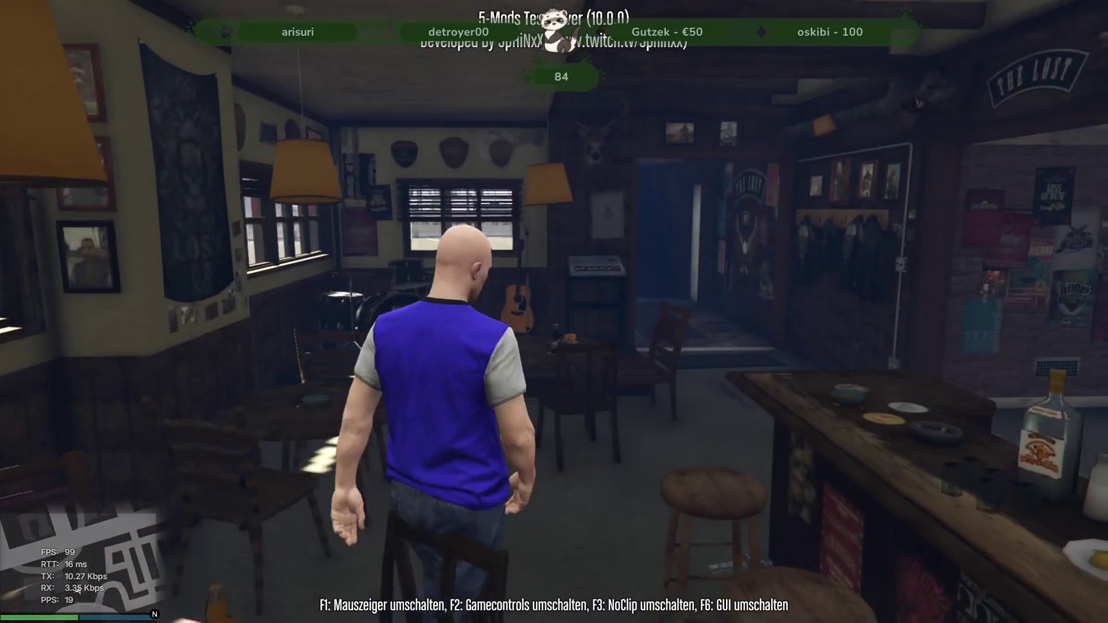
- Set the in-game time to 1 a.m. and walk into the bar toward the jukebox
key(m)
key(Down)
key(Down)
key(Down)
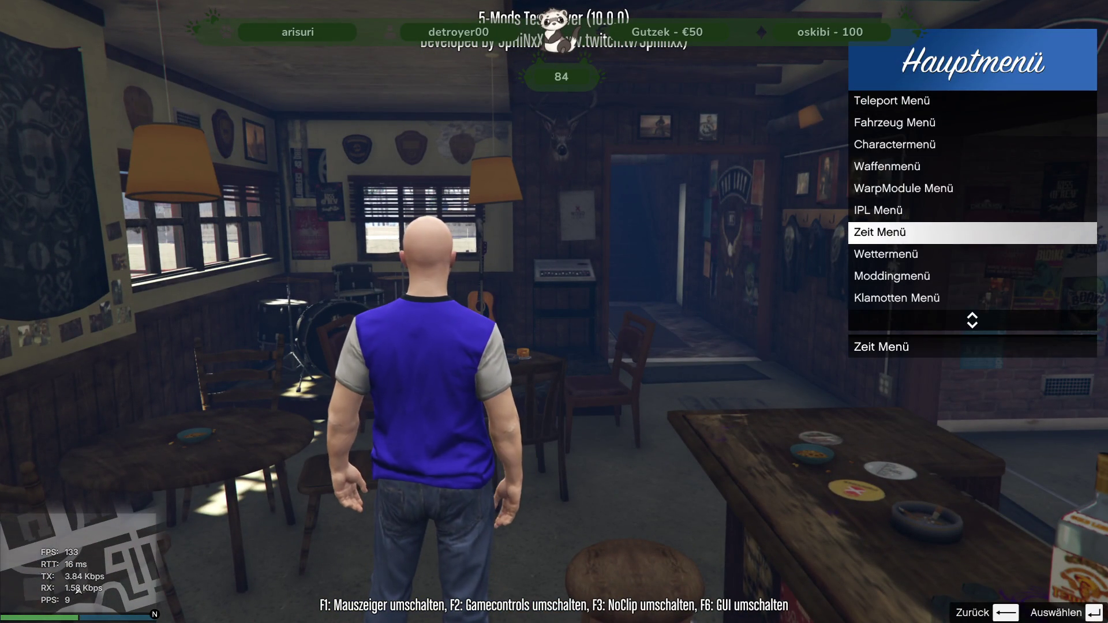
key(Return)
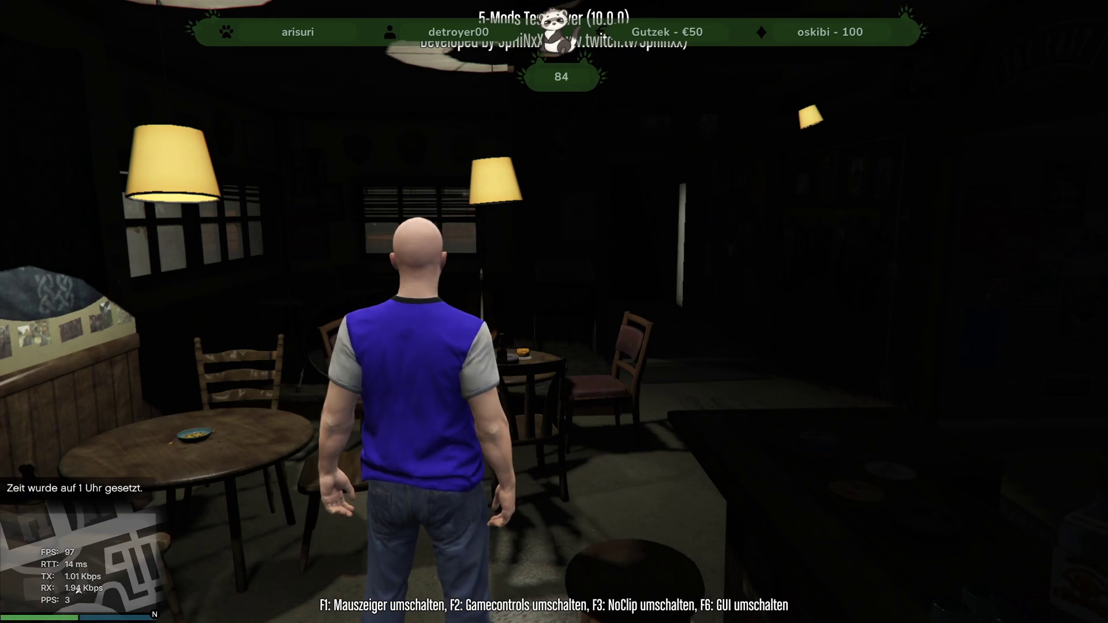
key(w)
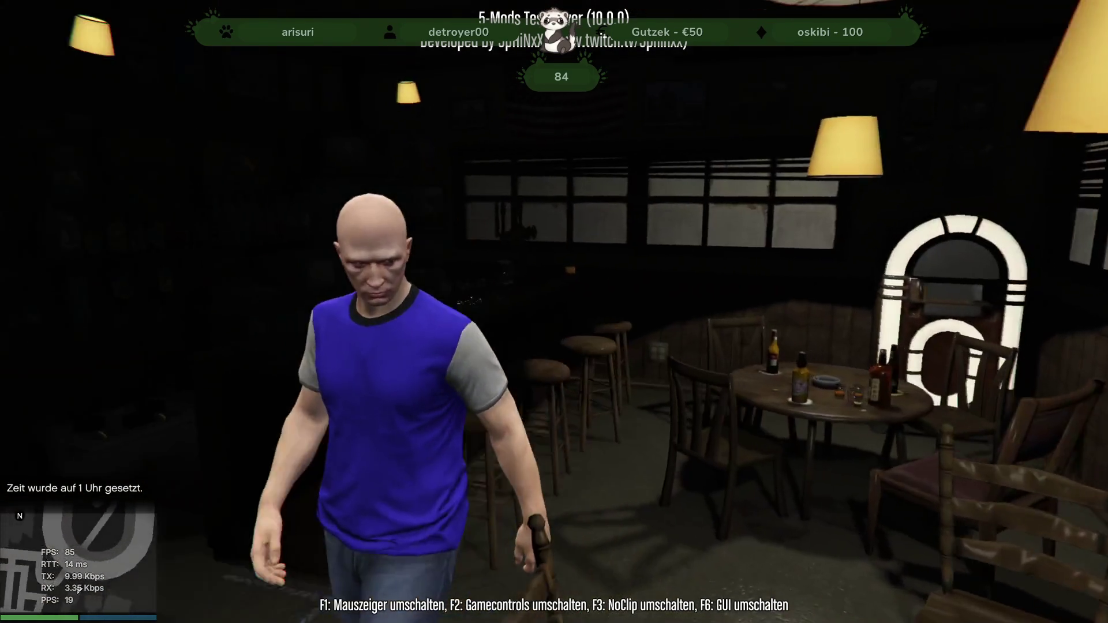
key(w)
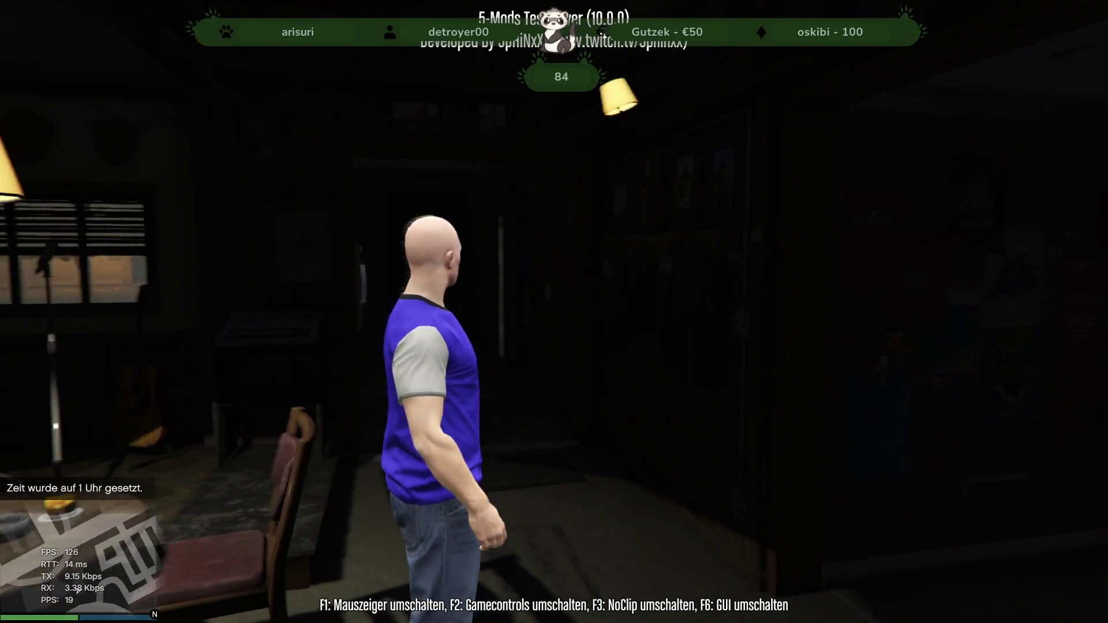
key(w)
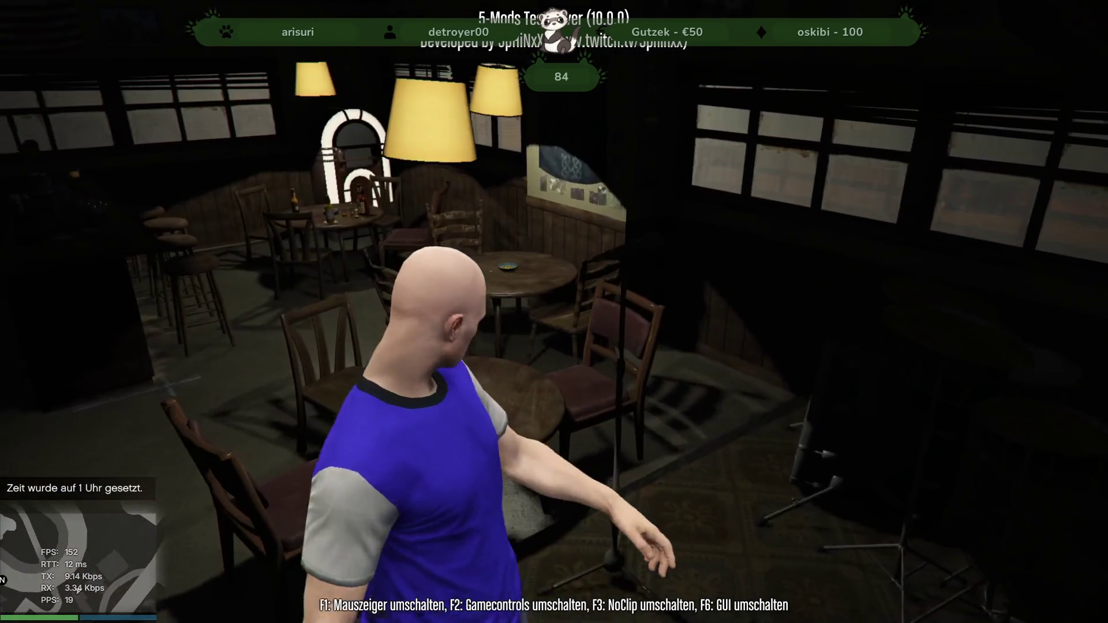
key(w)
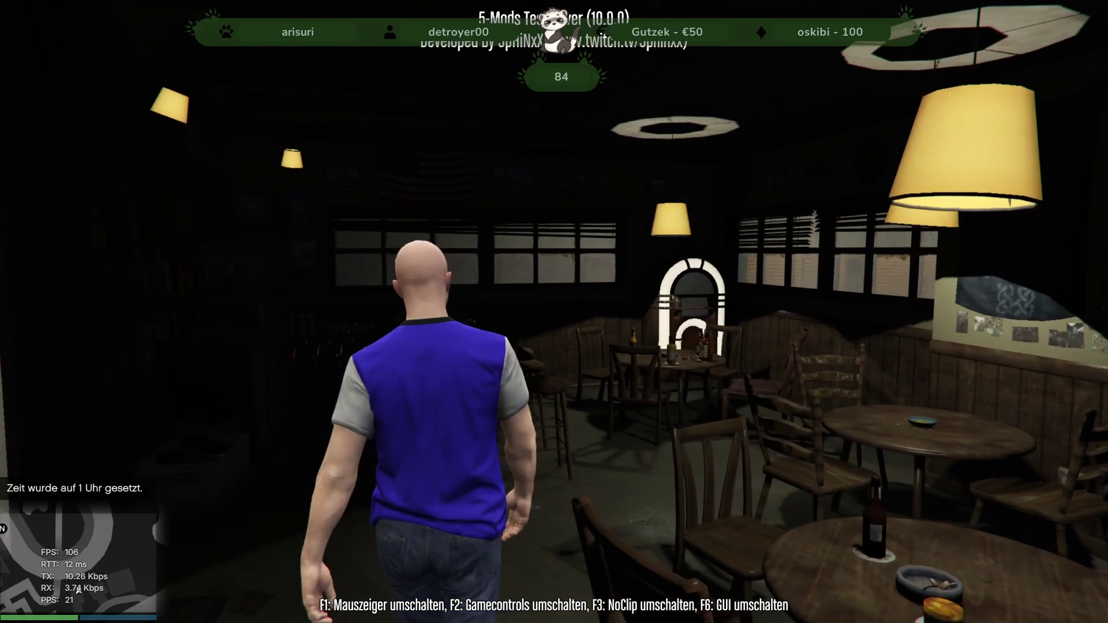
- Switch the time back to midday and walk through the doorway into the bar room
key(m)
key(Down)
key(Down)
key(Down)
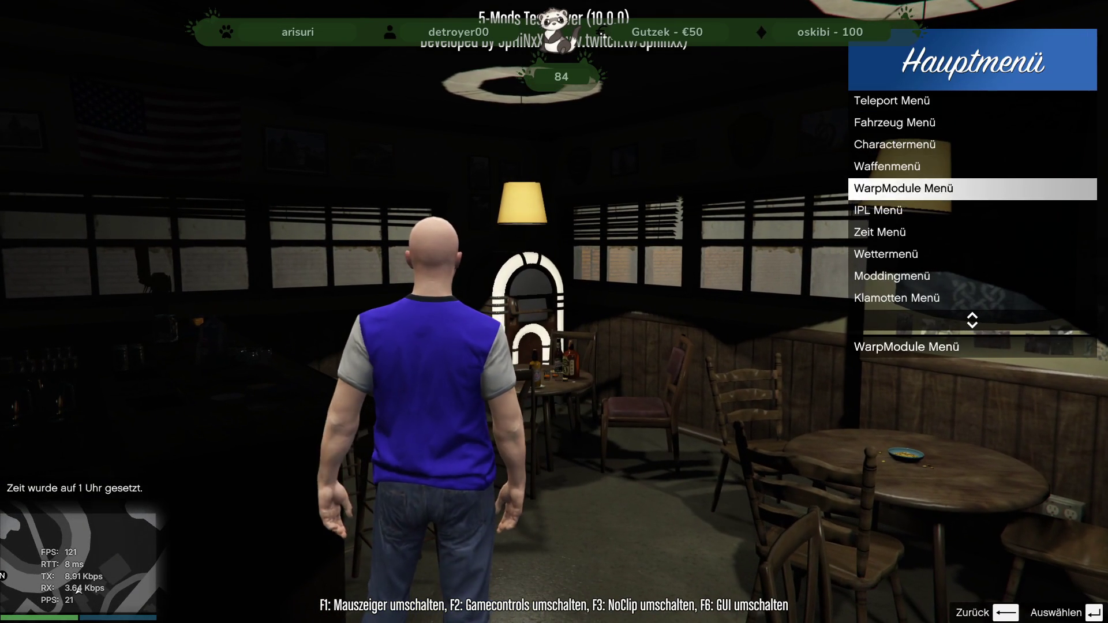
key(Return)
key(Down)
key(Down)
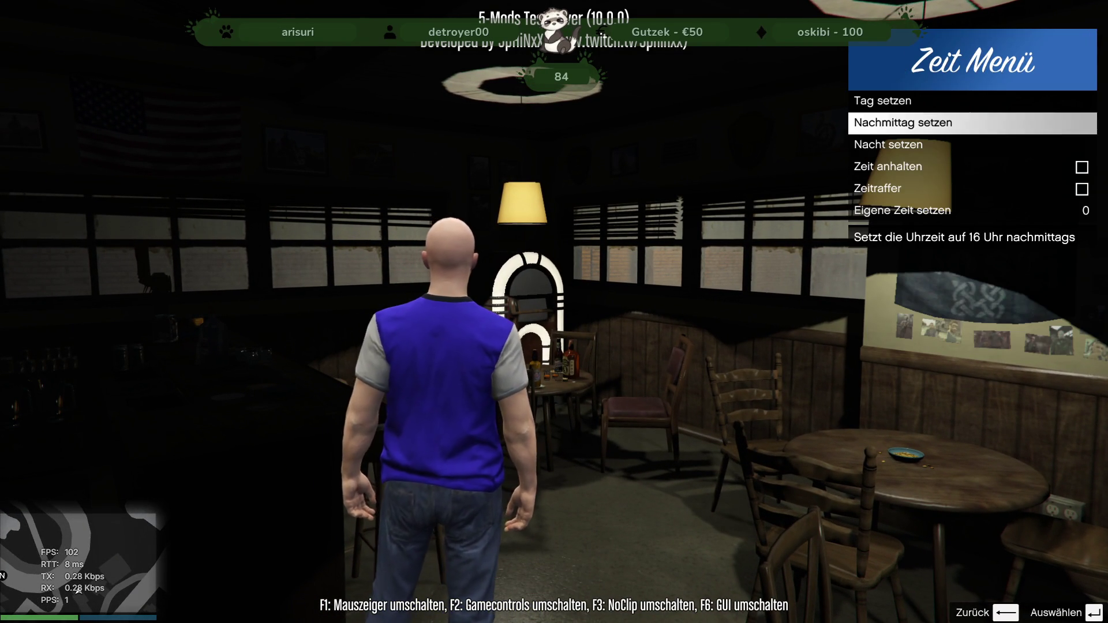
key(Return)
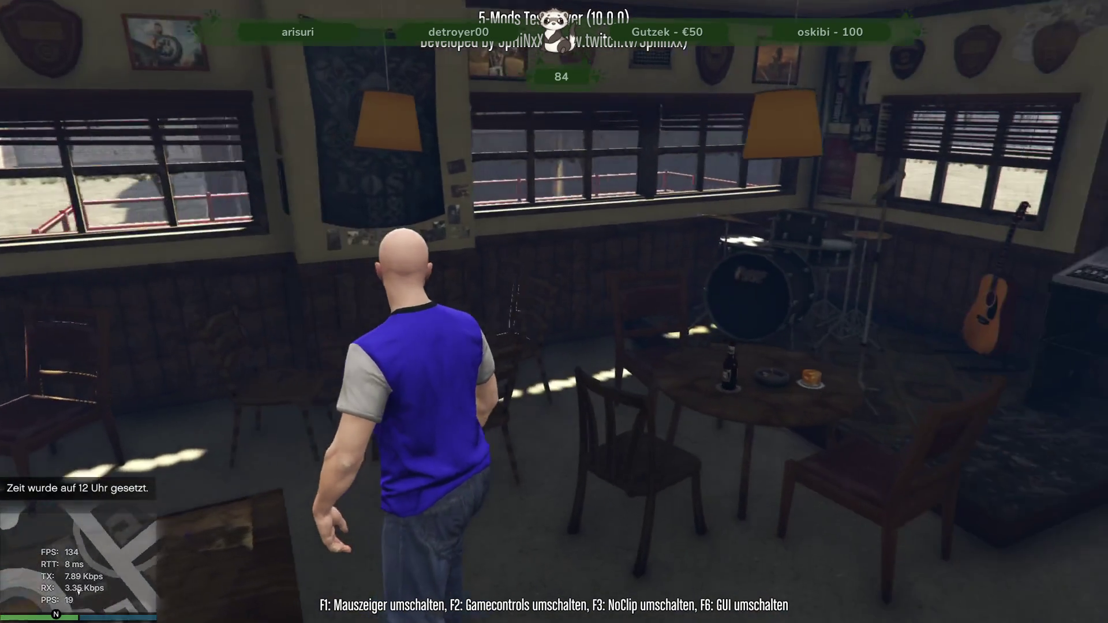
key(w)
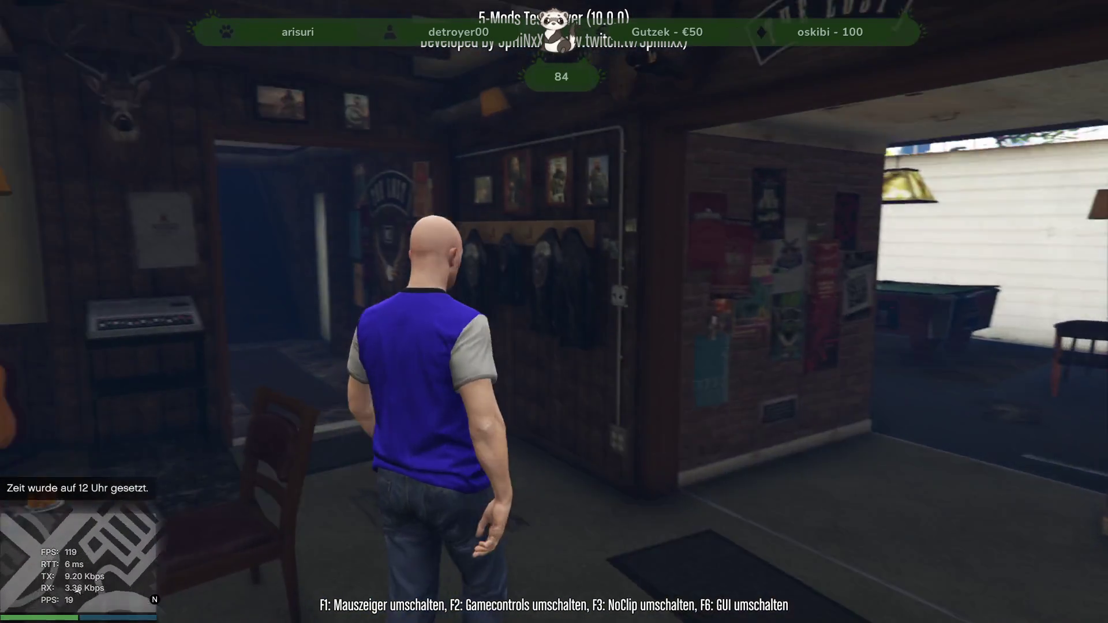
key(w)
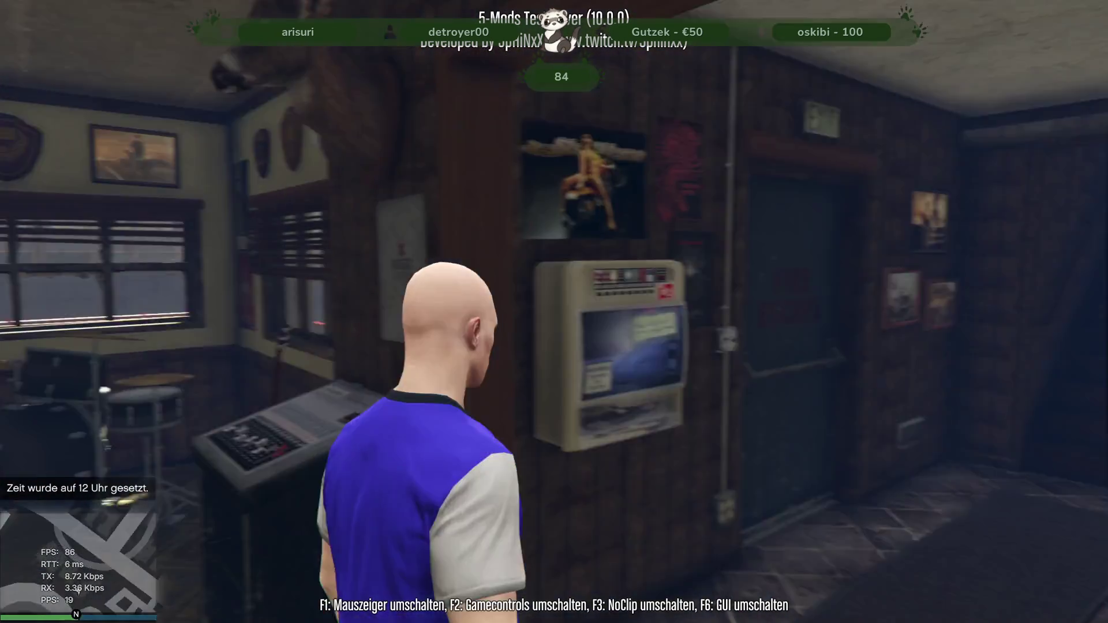
- Set the time to the night preset again from the trainer's time settings
key(m)
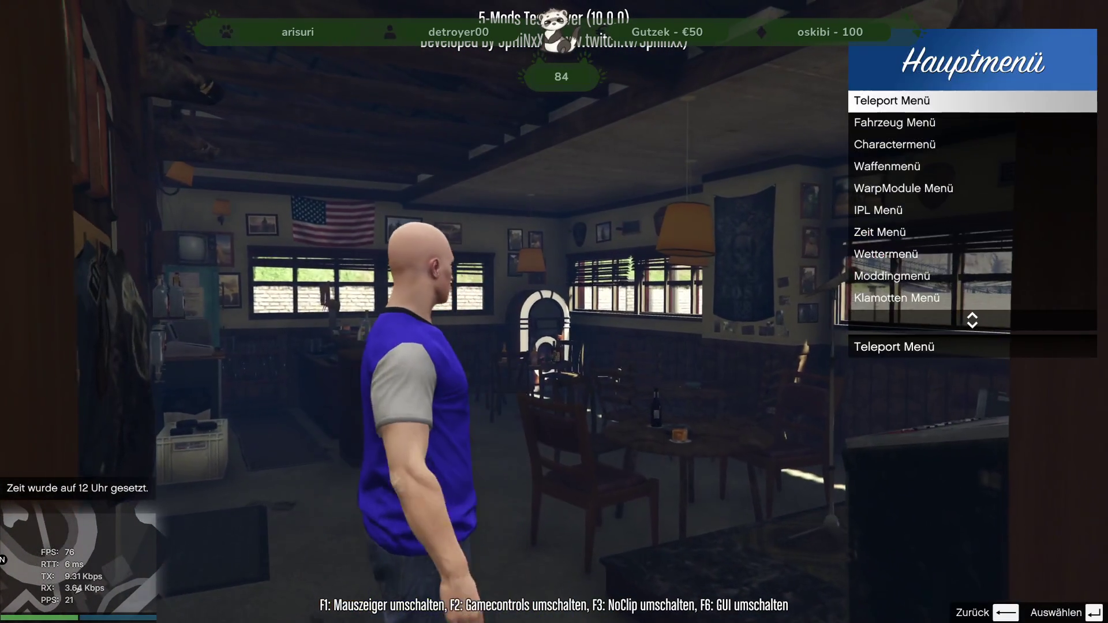
key(Down)
key(Down)
key(Down)
key(Return)
key(Down)
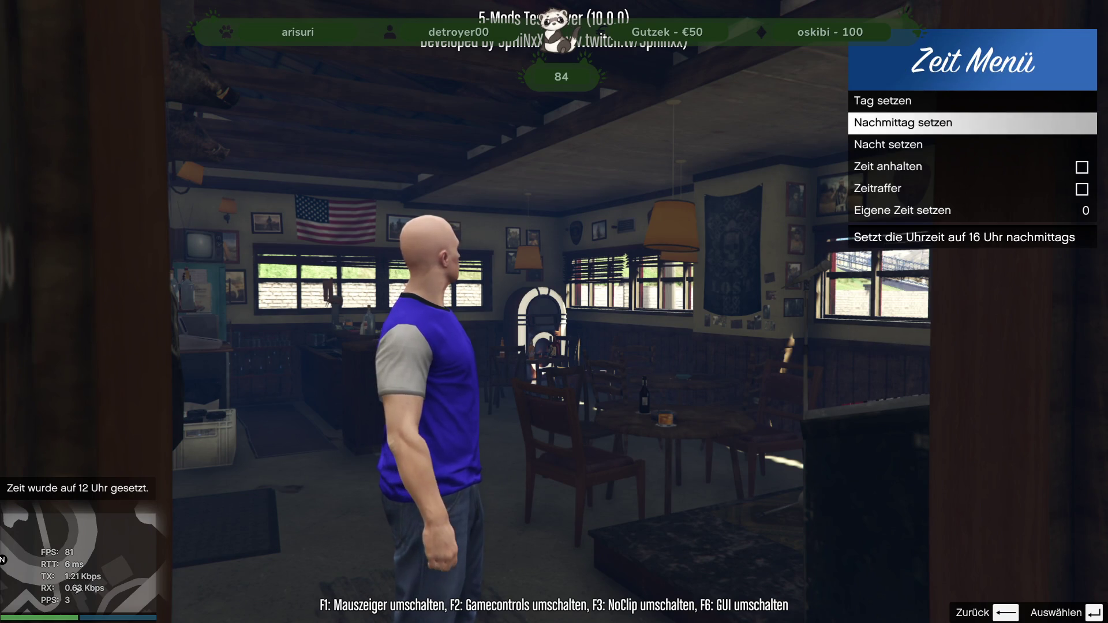
key(Down)
key(Return)
- Walk past the bar tables, jukebox and ATM and out the FIRE ESCAPE door
key(w)
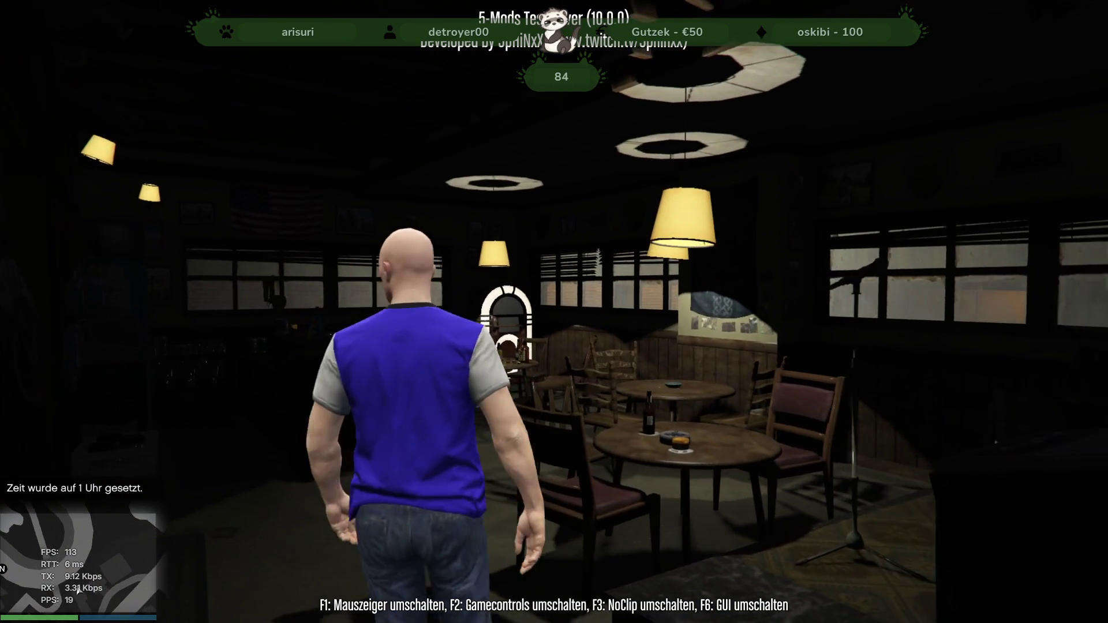
key(w)
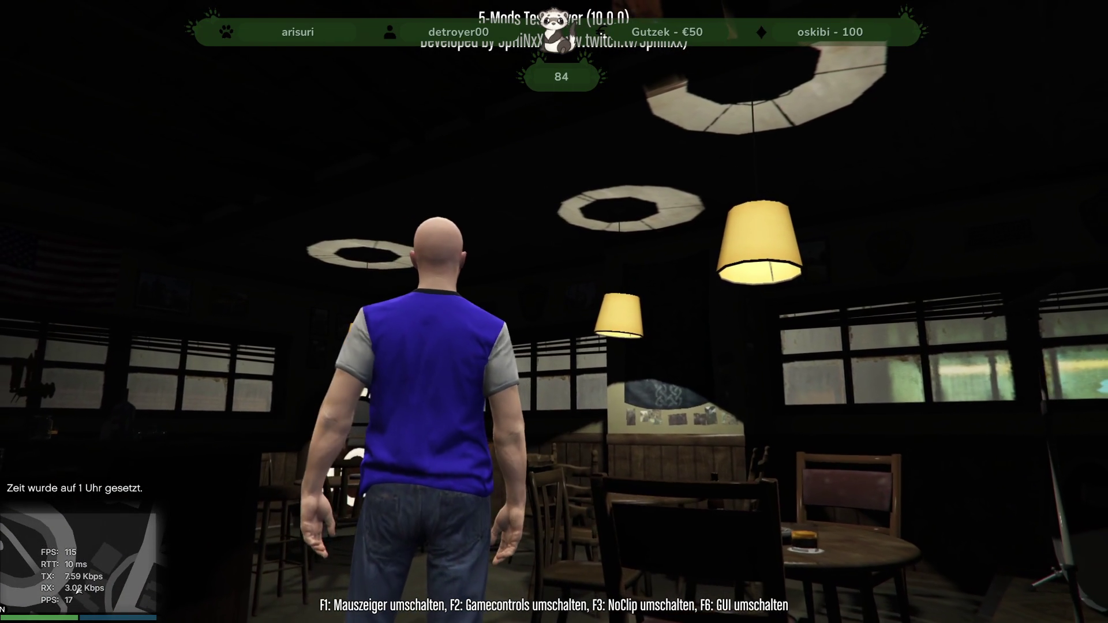
key(w)
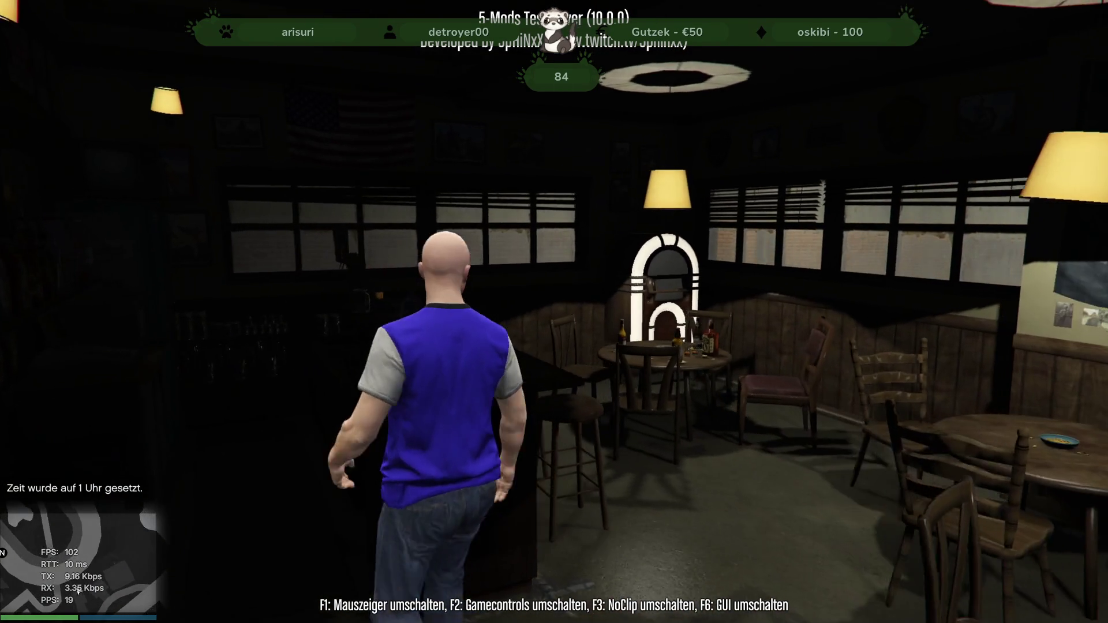
key(w)
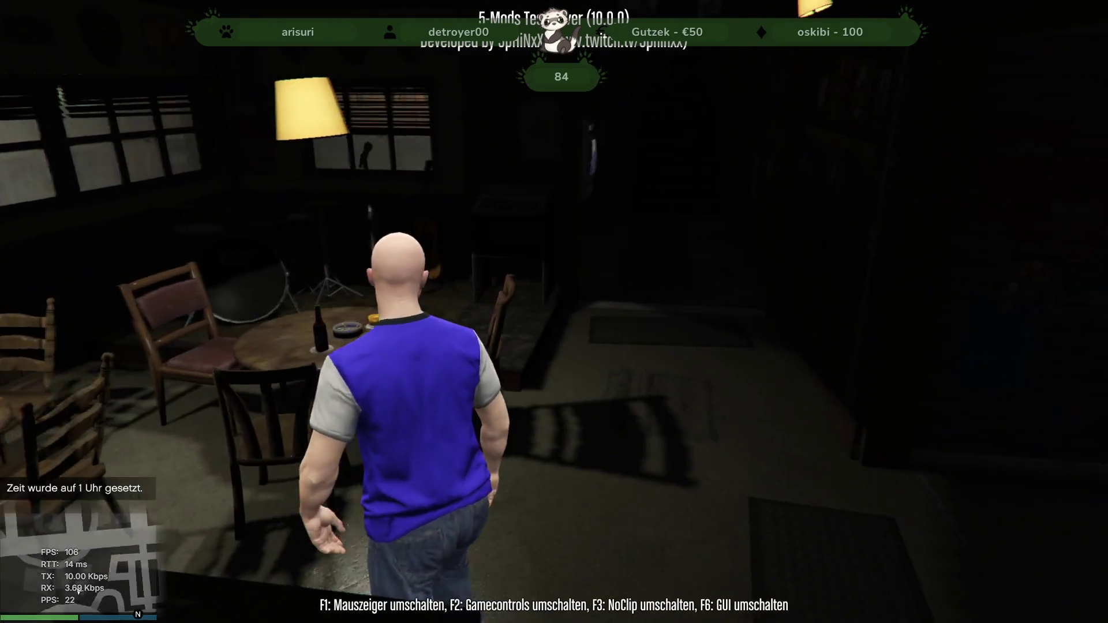
key(w)
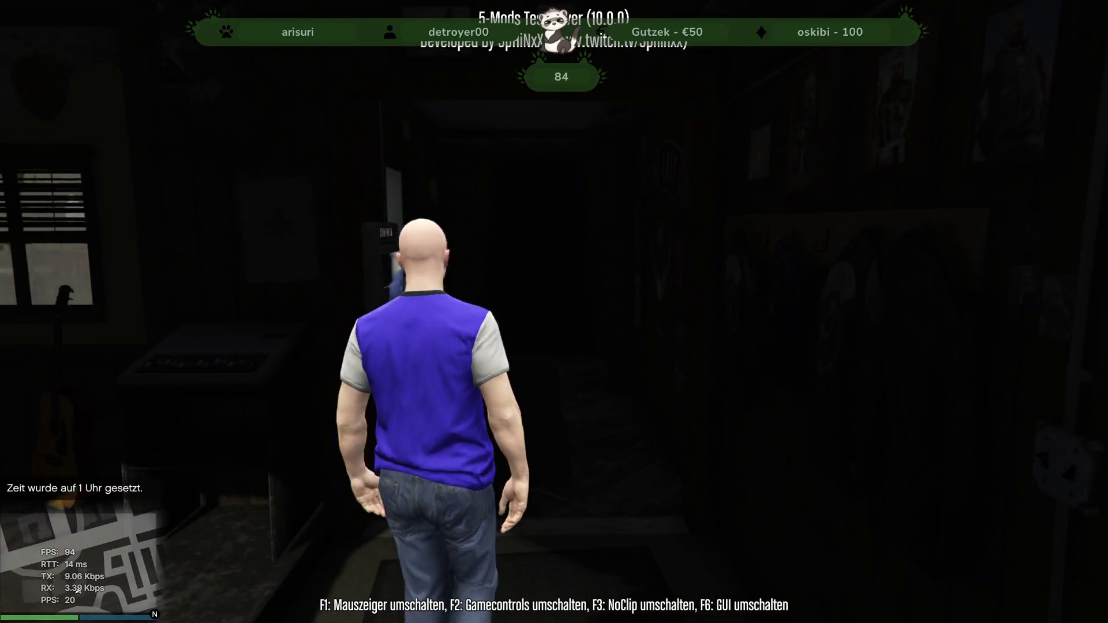
key(w)
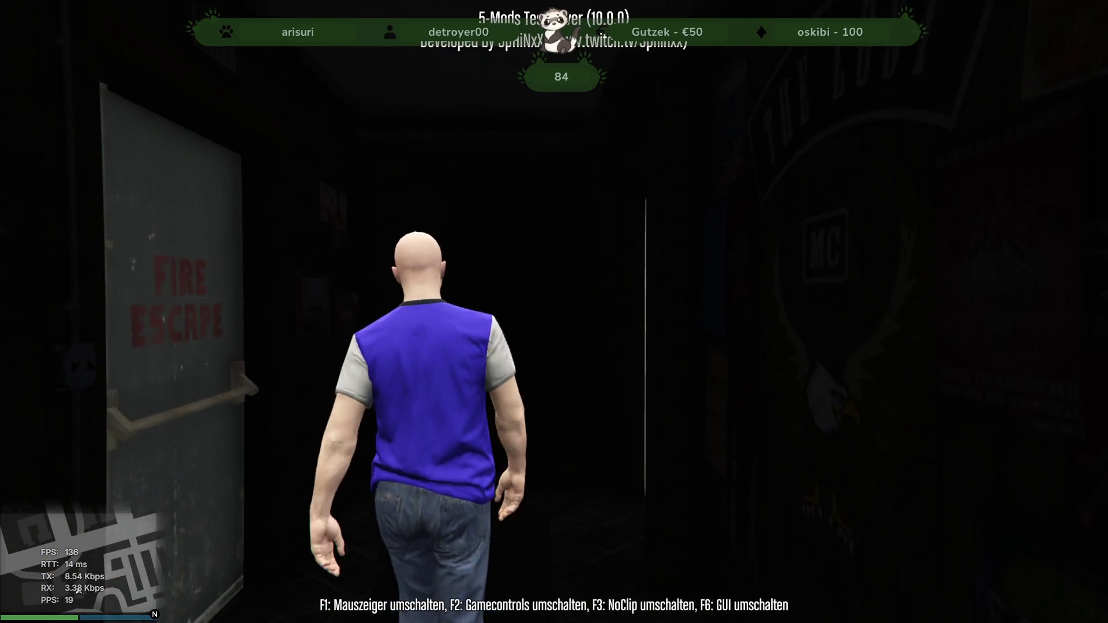
key(w)
key(w)
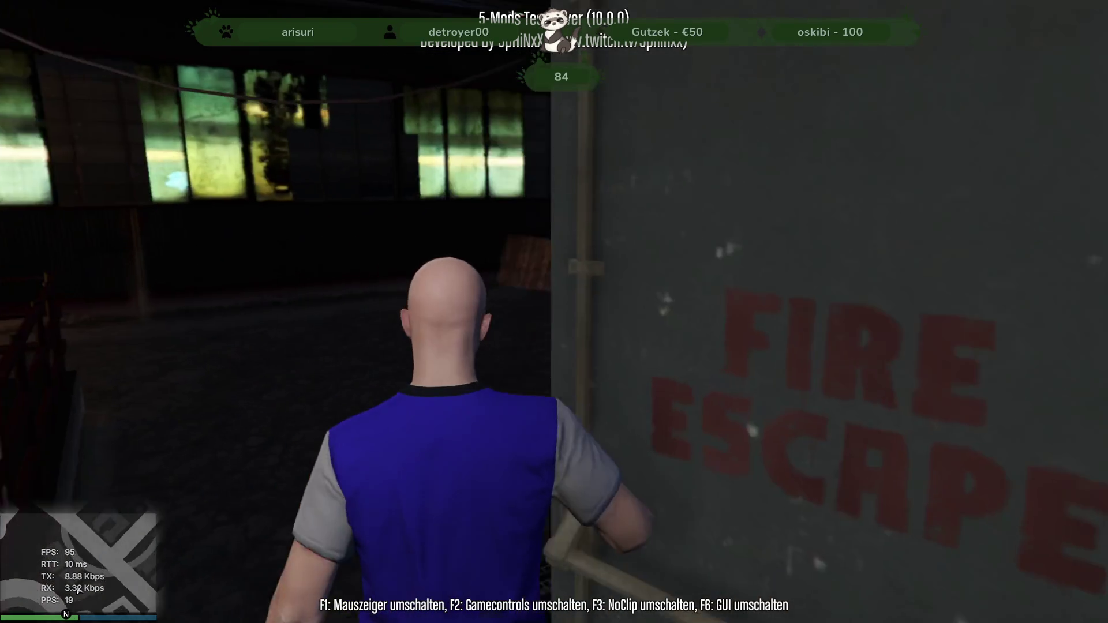
- Walk back inside through the bar and turn toward the white door
key(w)
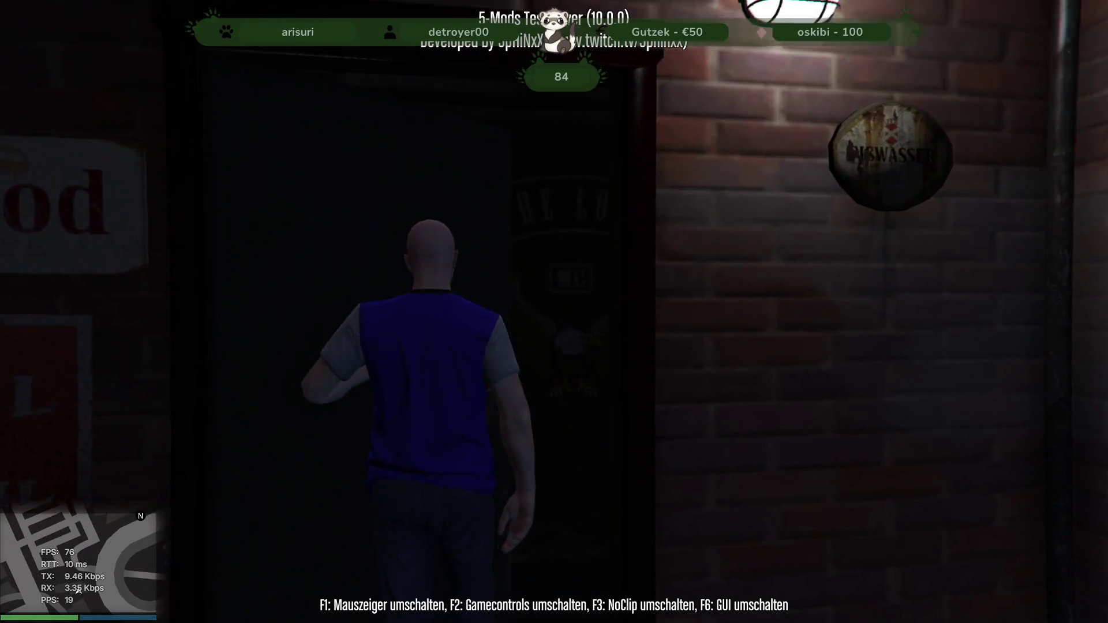
key(w)
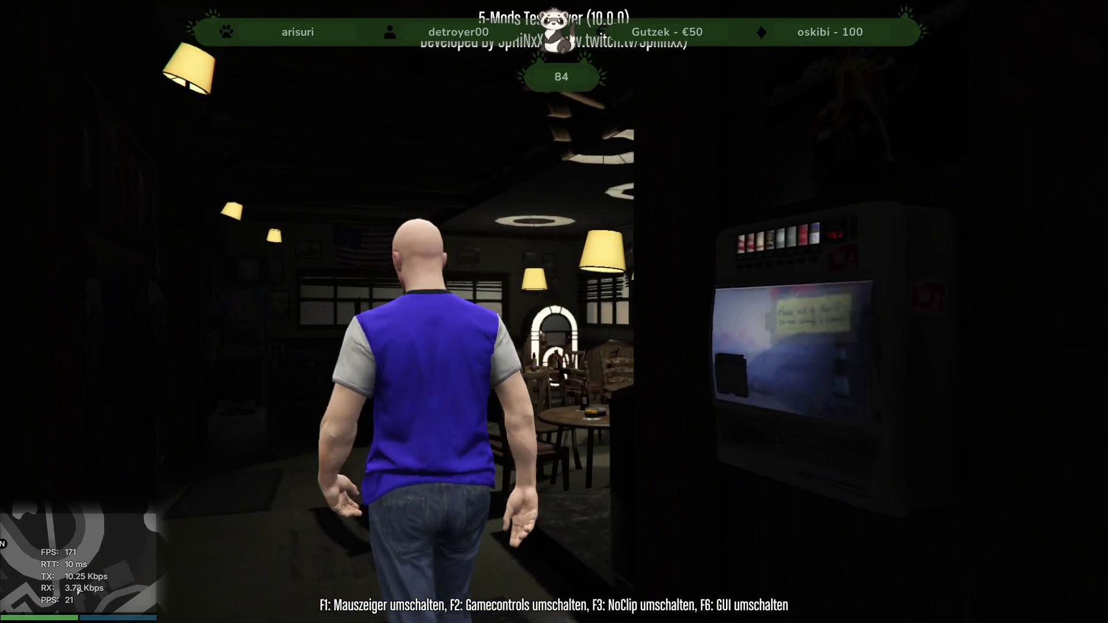
key(w)
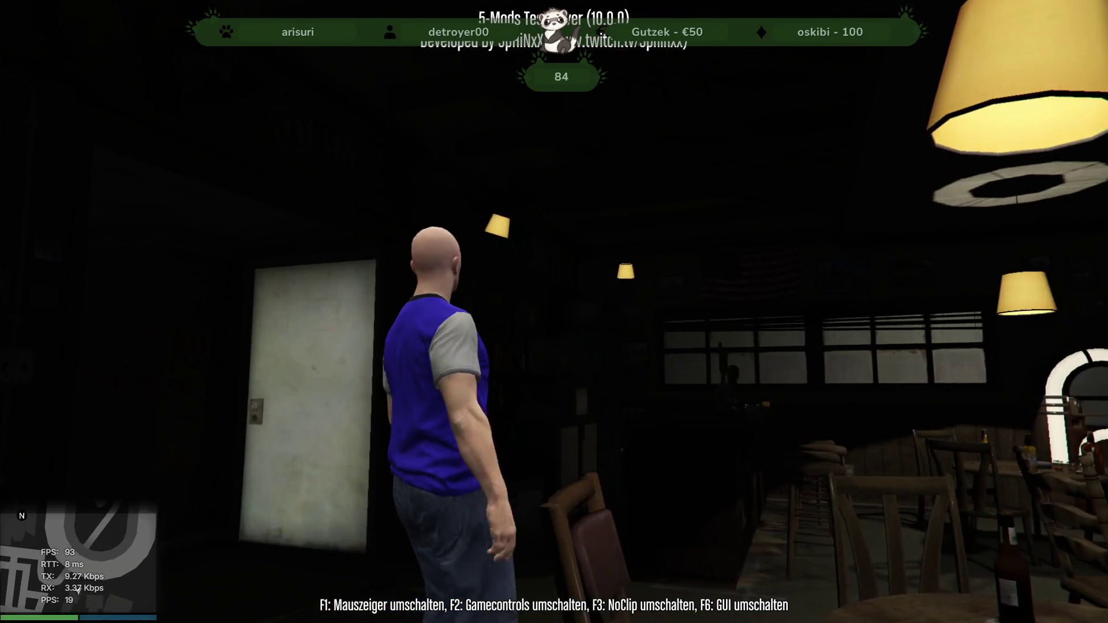
key(w)
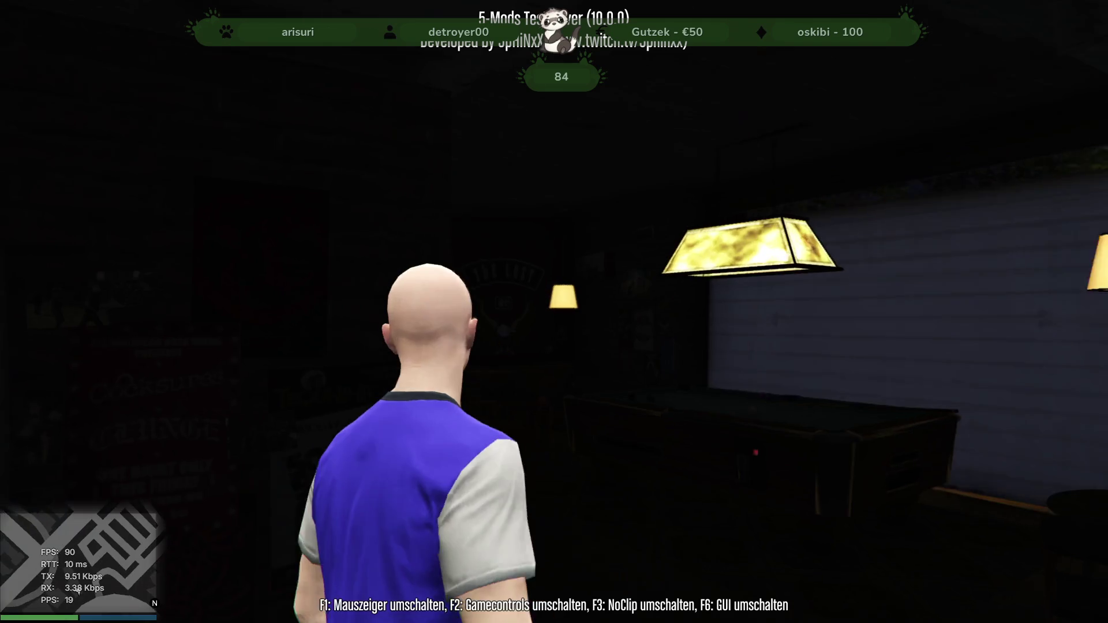
- Walk into the bar room and set the time to afternoon (16:00) from the Zeit Menü
key(w)
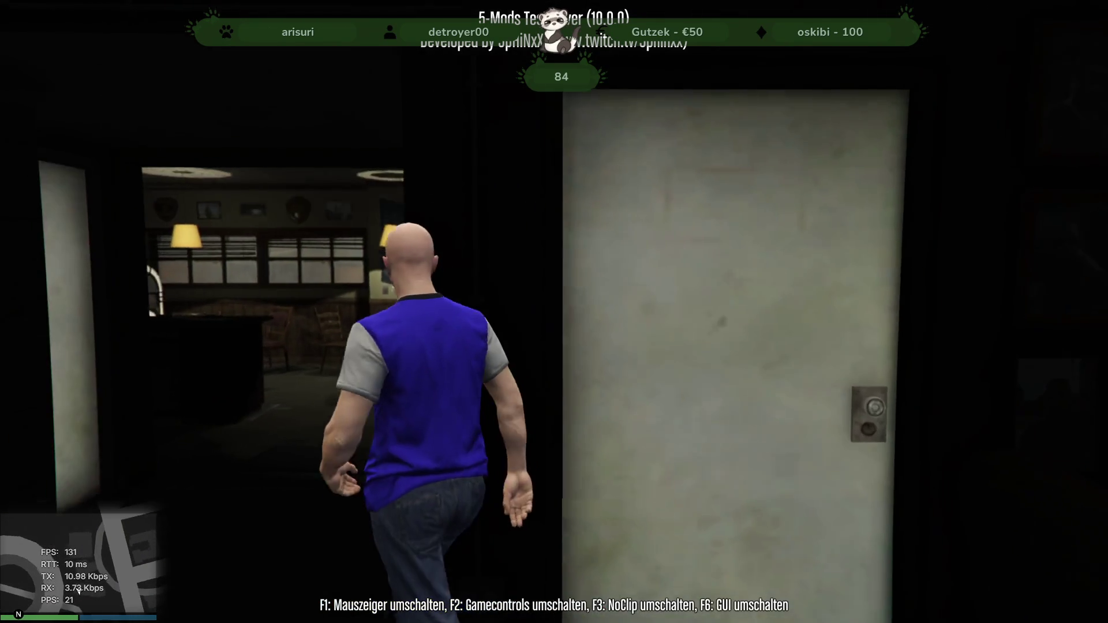
key(w)
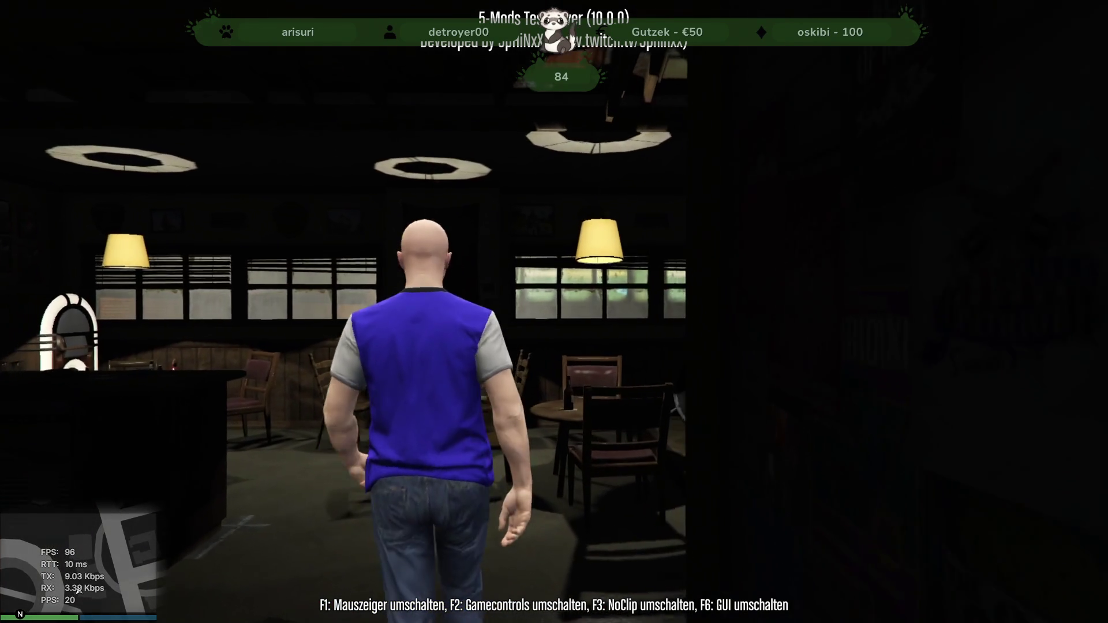
key(w)
key(m)
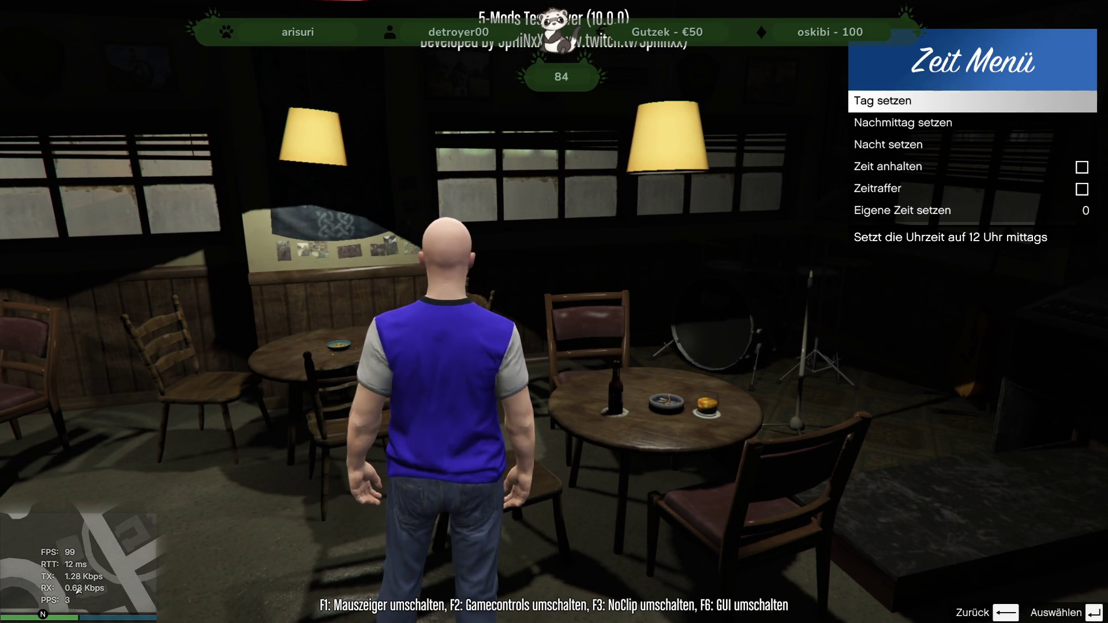
key(Return)
key(w)
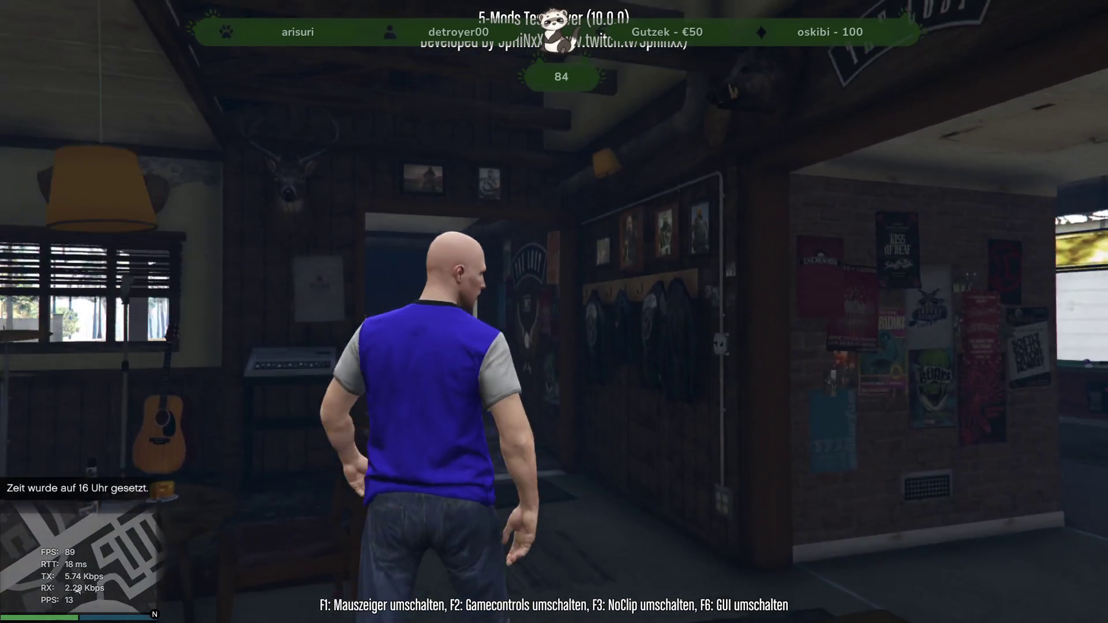
- Walk down the hallway and climb the stairway to the upper floor
key(w)
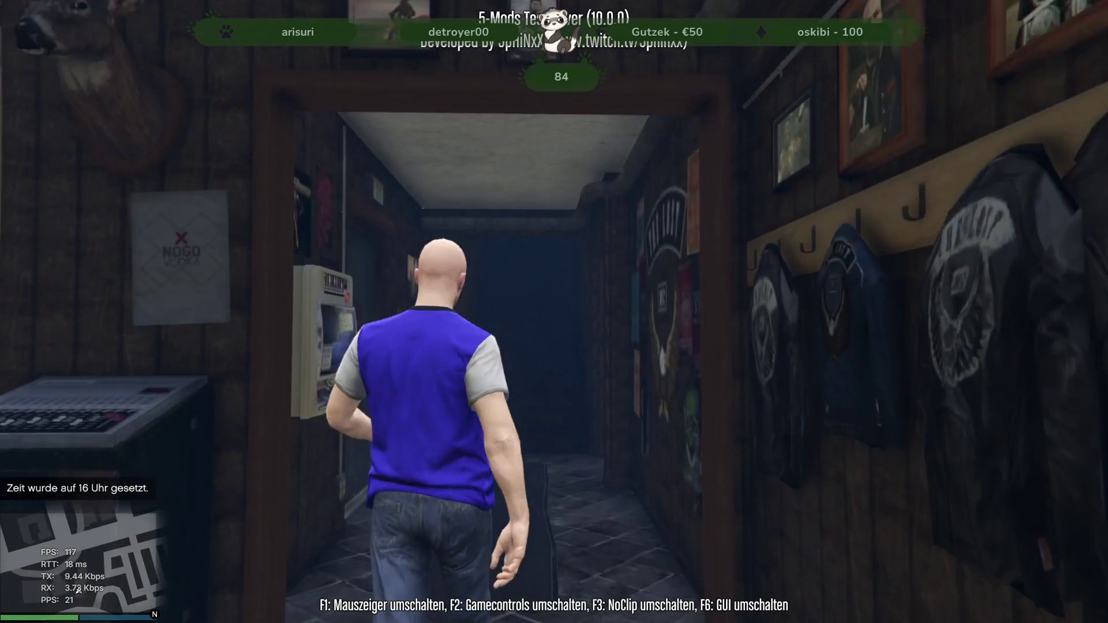
key(w)
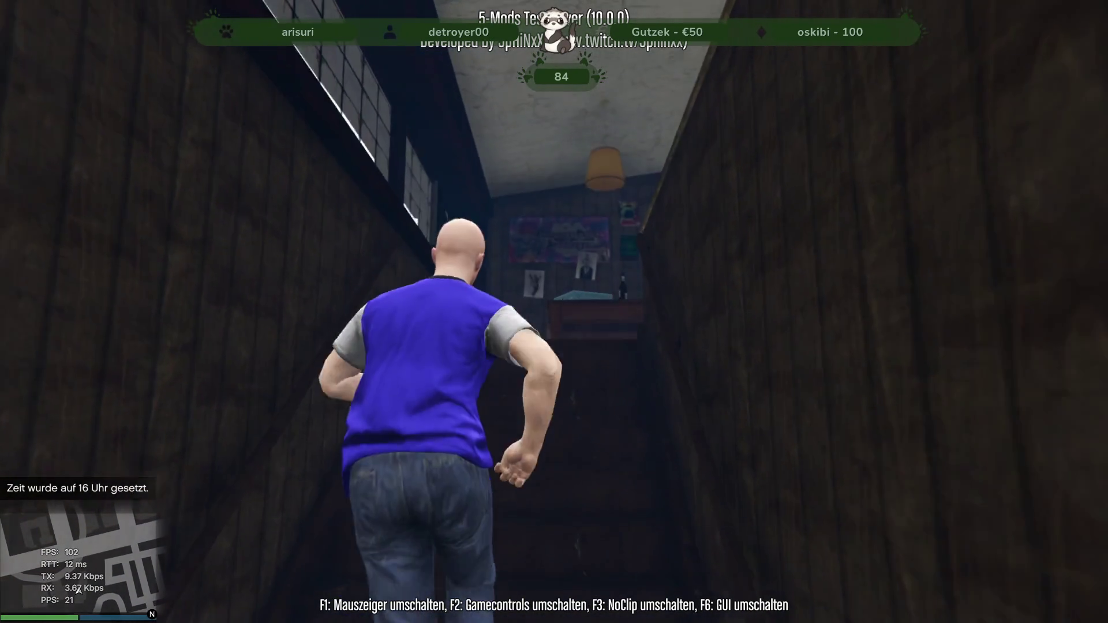
key(w)
key(w)
key(w)
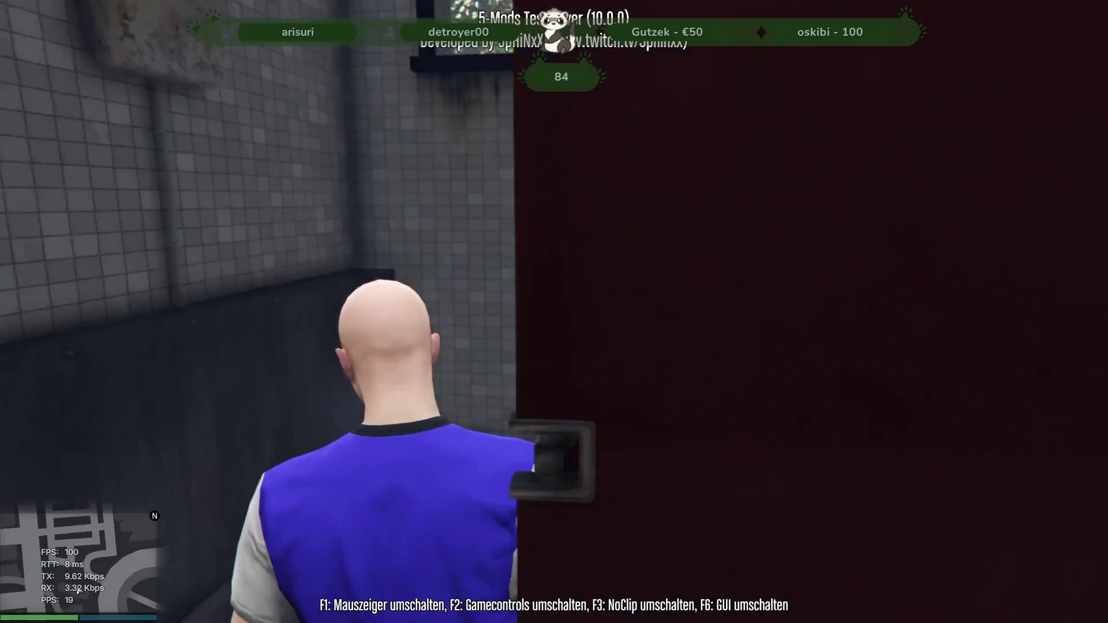
- Walk through the washroom and wood-panelled hallway into the bunk-bed dormitory
key(w)
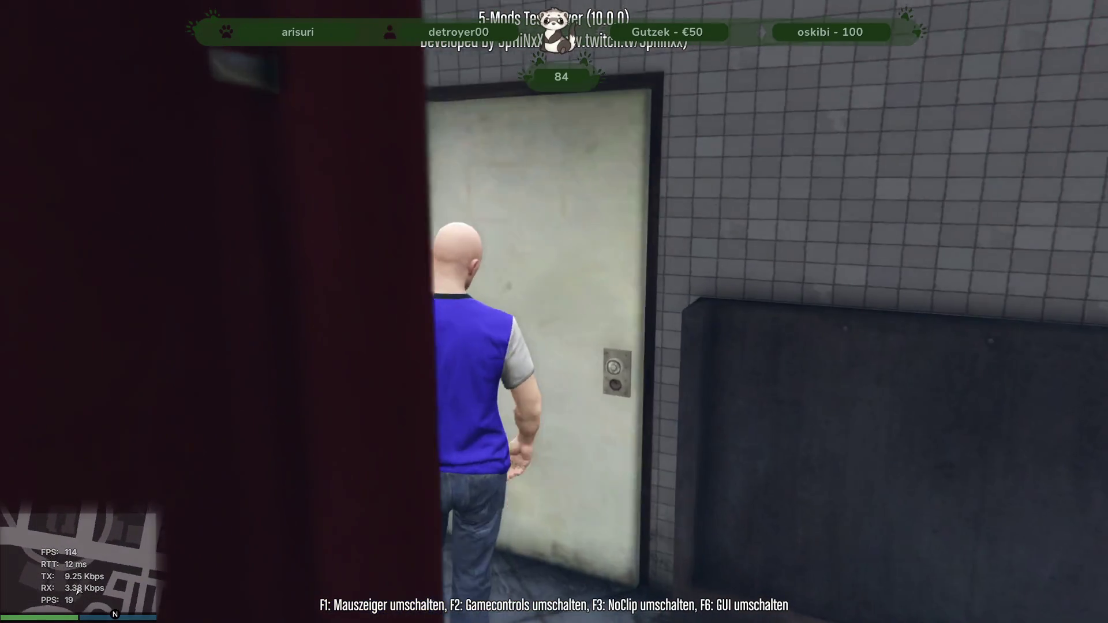
key(w)
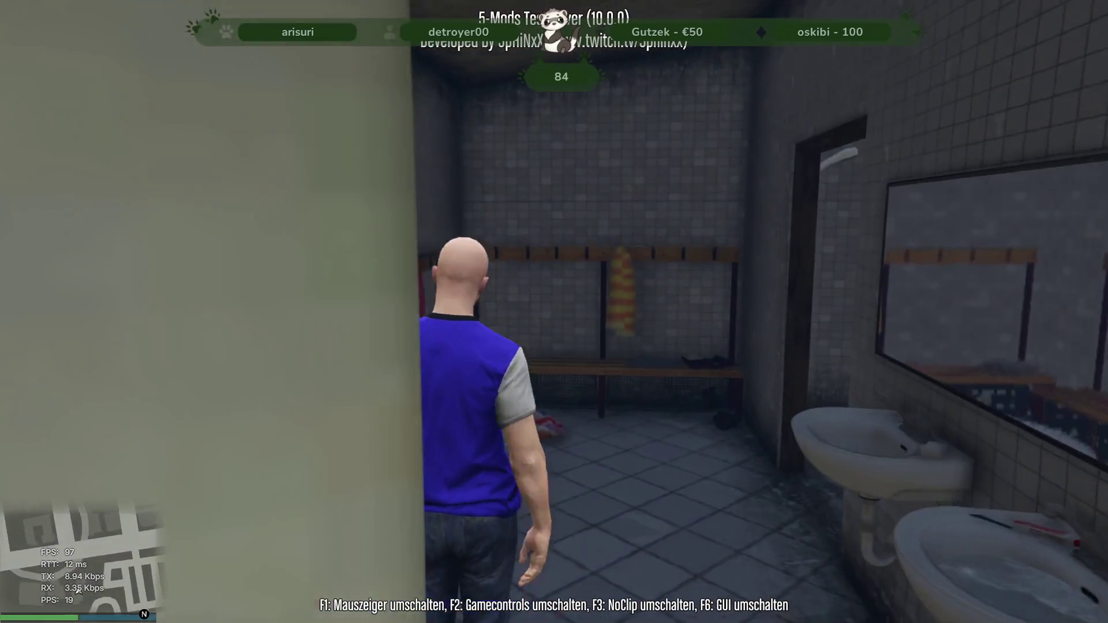
key(w)
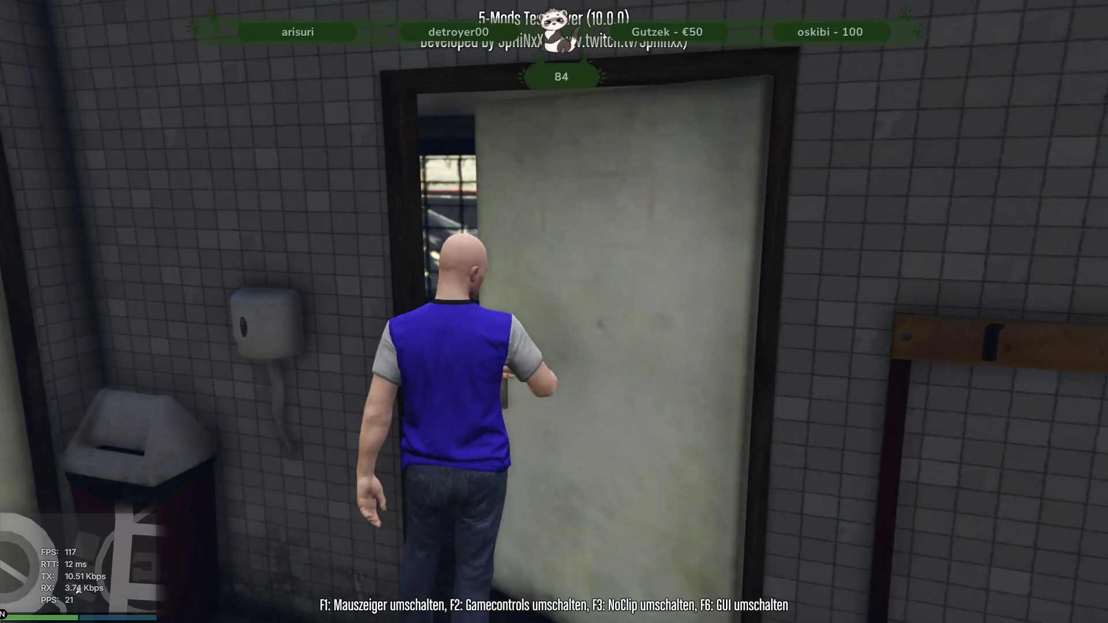
key(w)
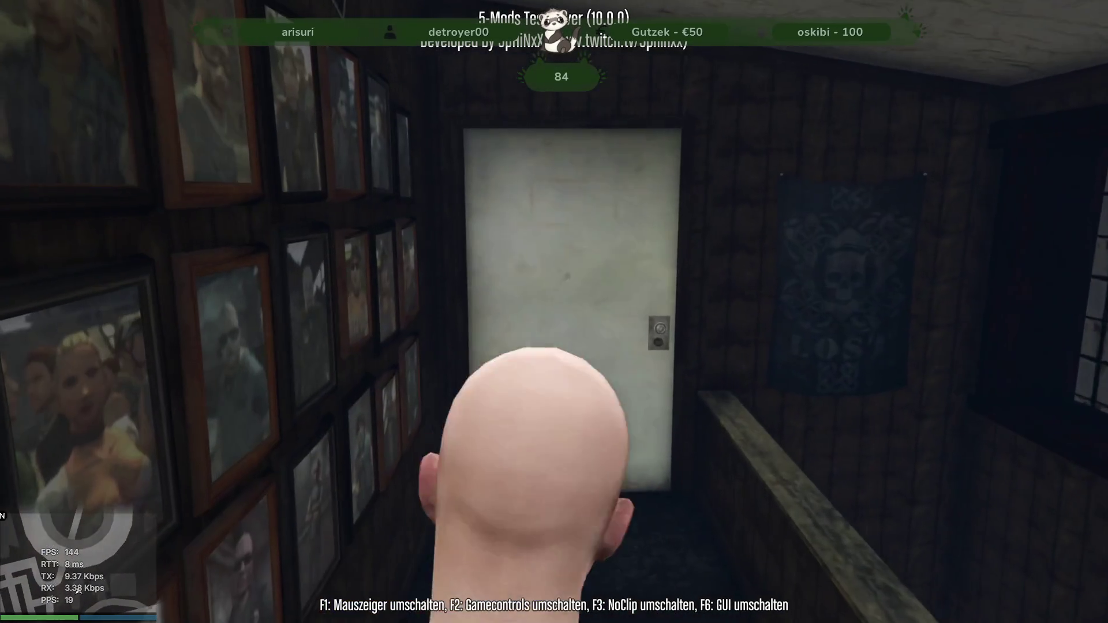
key(w)
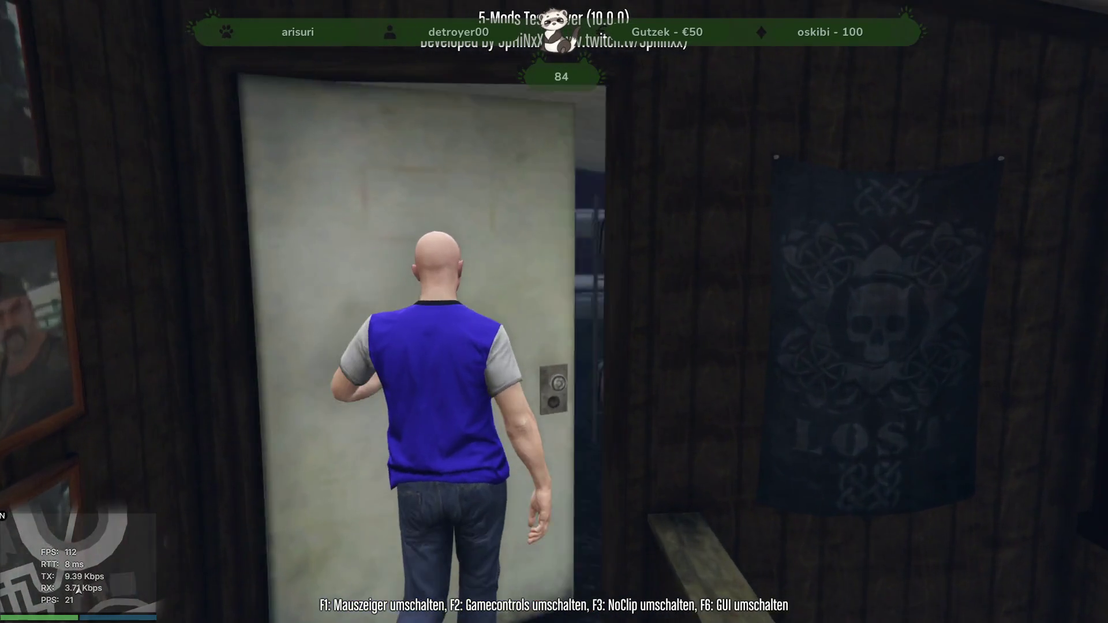
key(w)
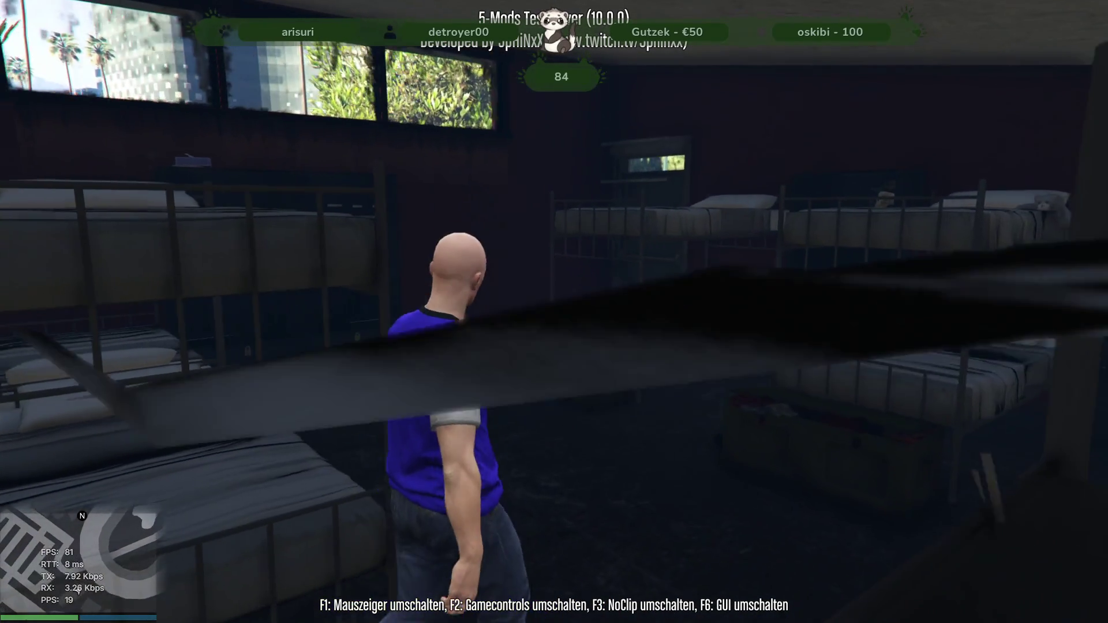
- Cross the dormitory, peek out the FIRE ESCAPE door, then turn back and step through it
key(w)
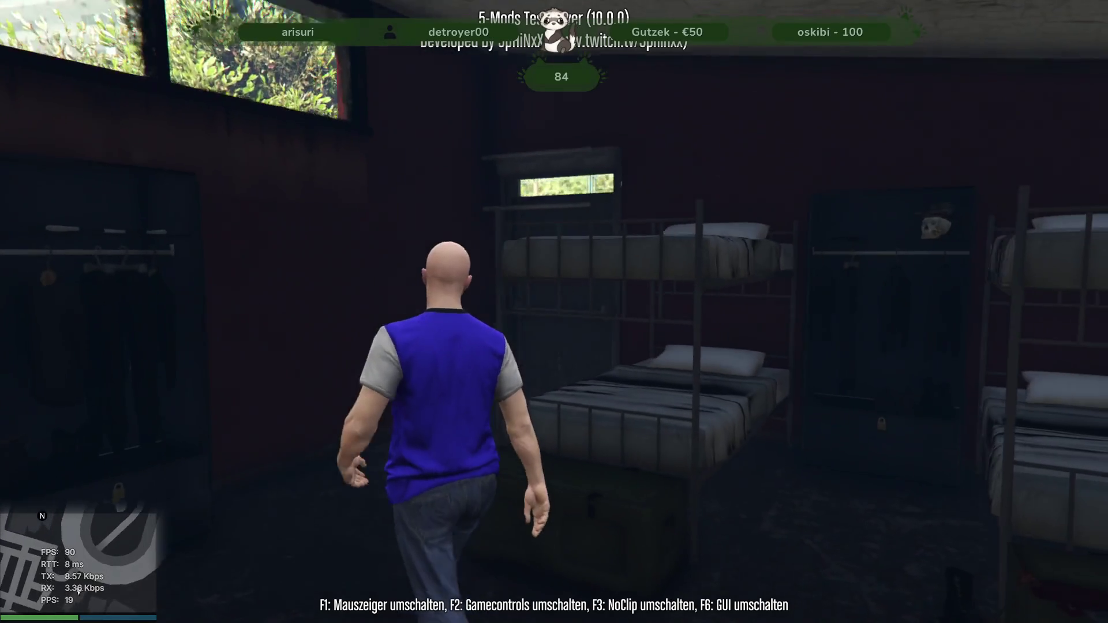
key(w)
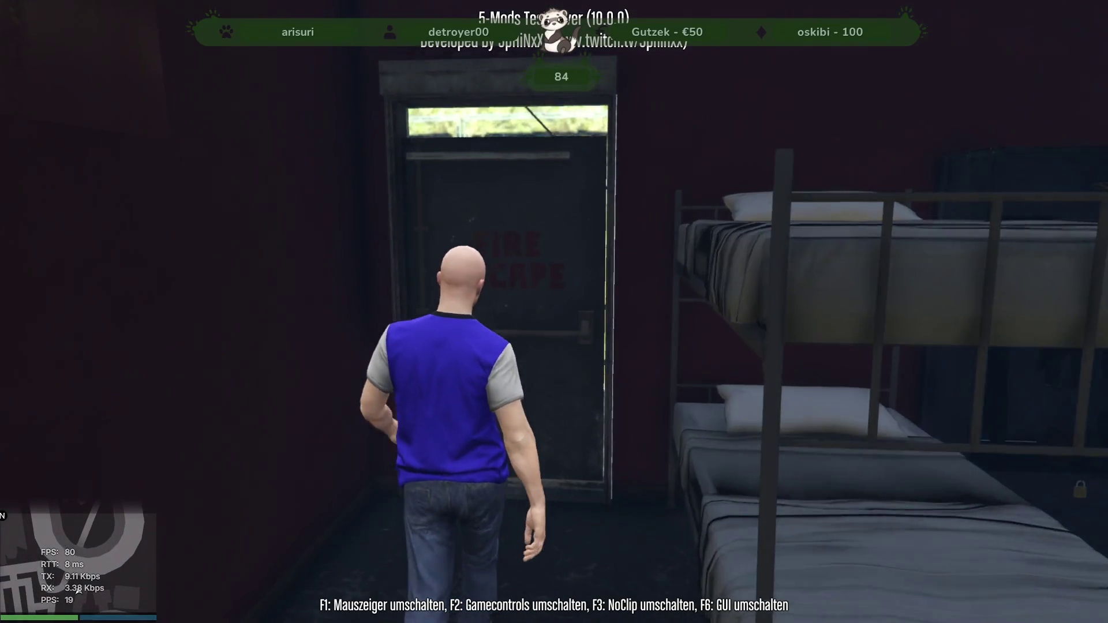
key(w)
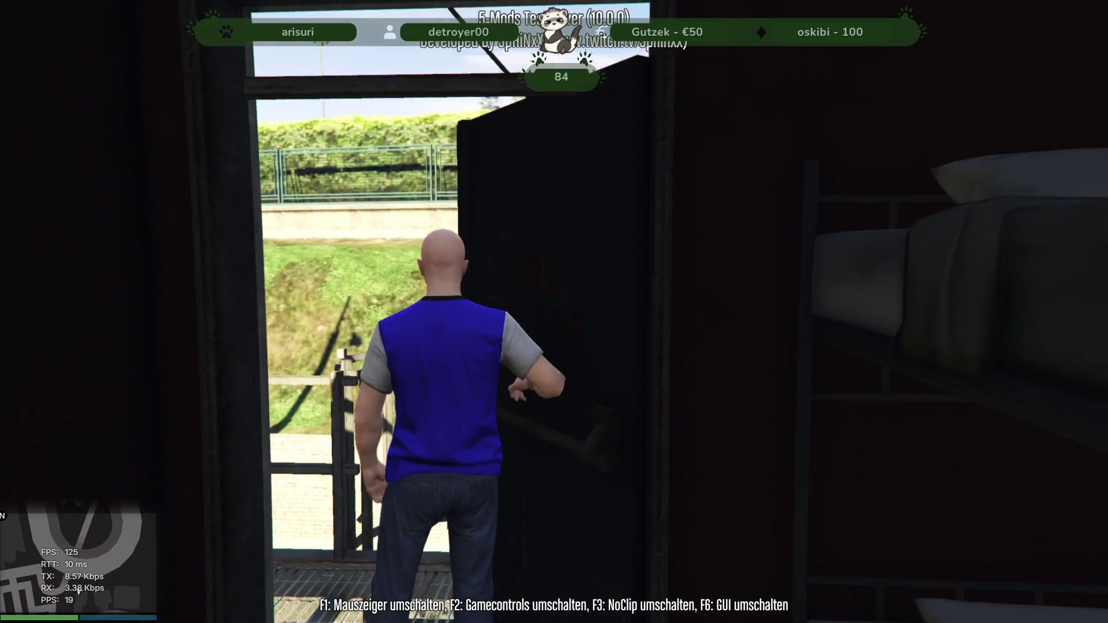
key(s)
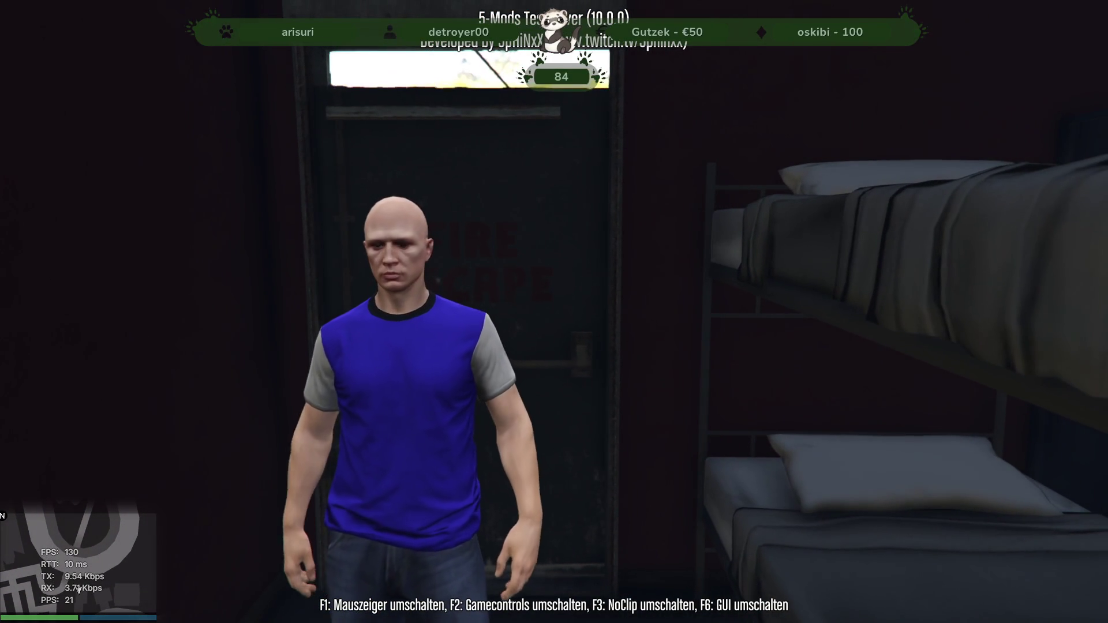
key(a)
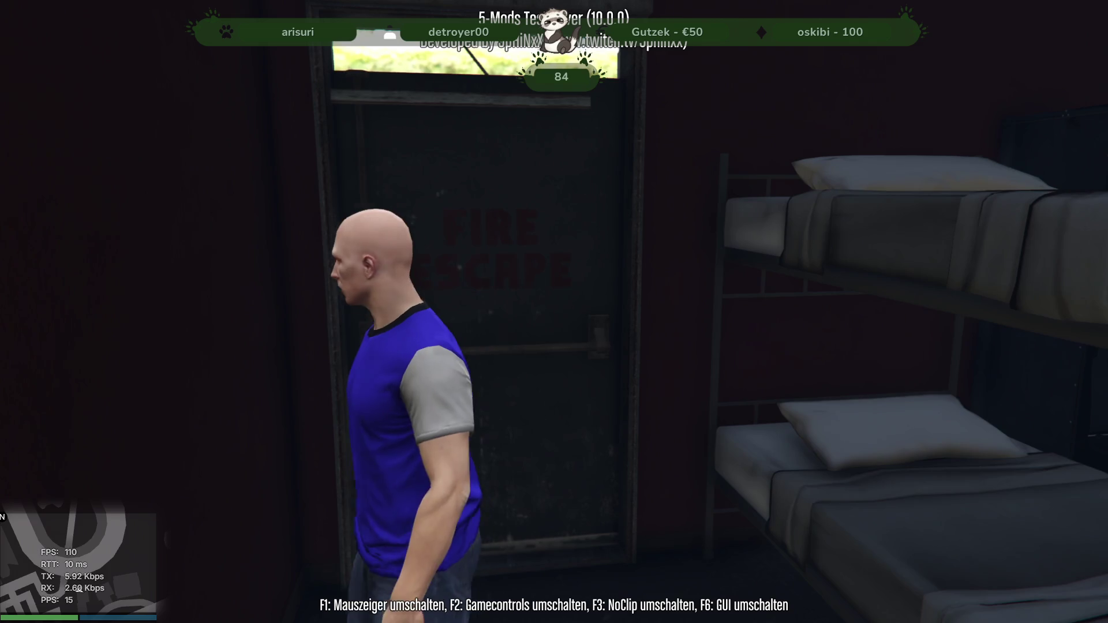
key(w)
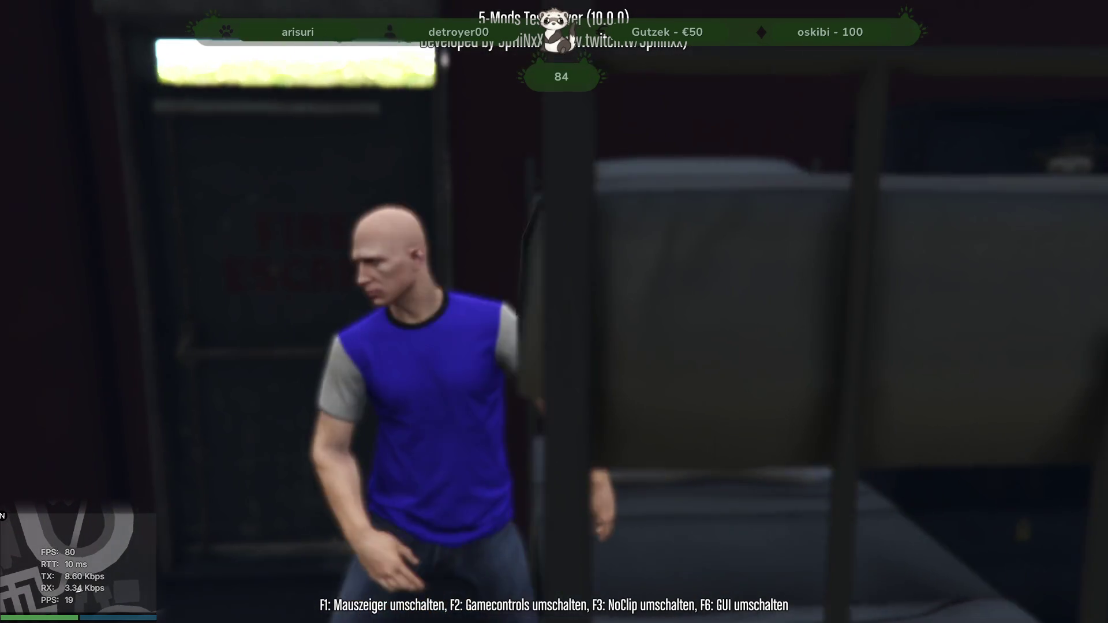
key(w)
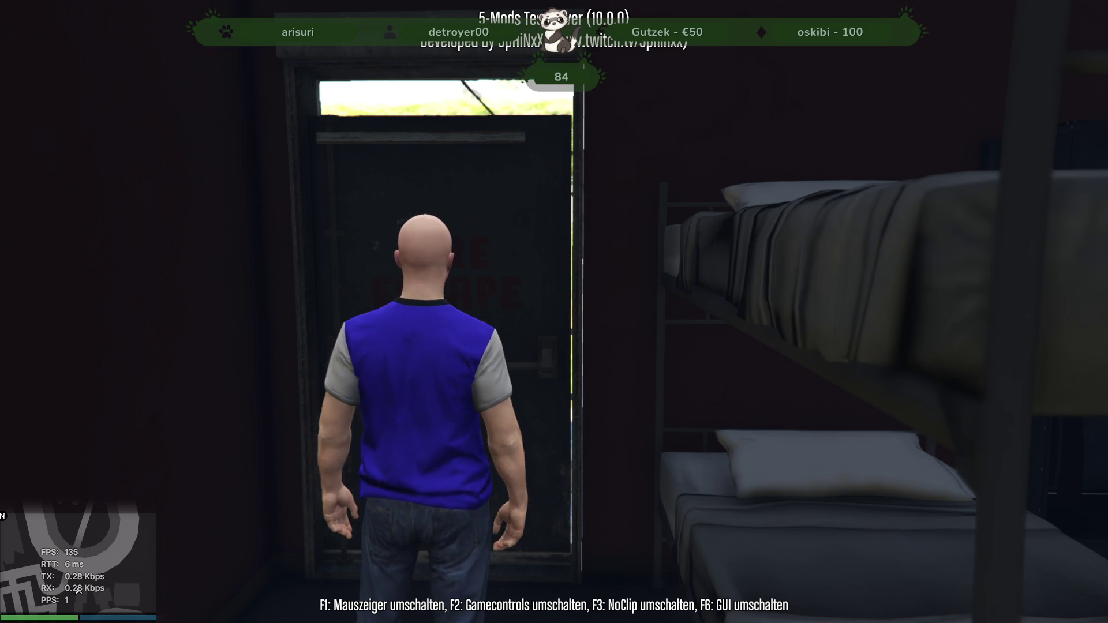
- Walk the character through the fire-escape door and out along the balcony
key(w)
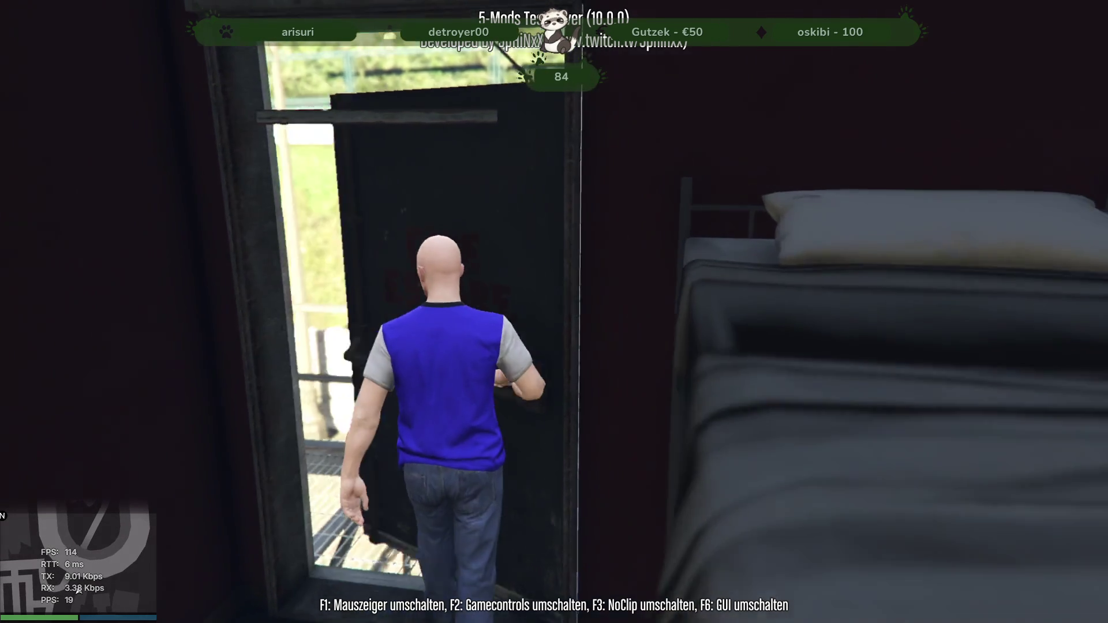
key(w)
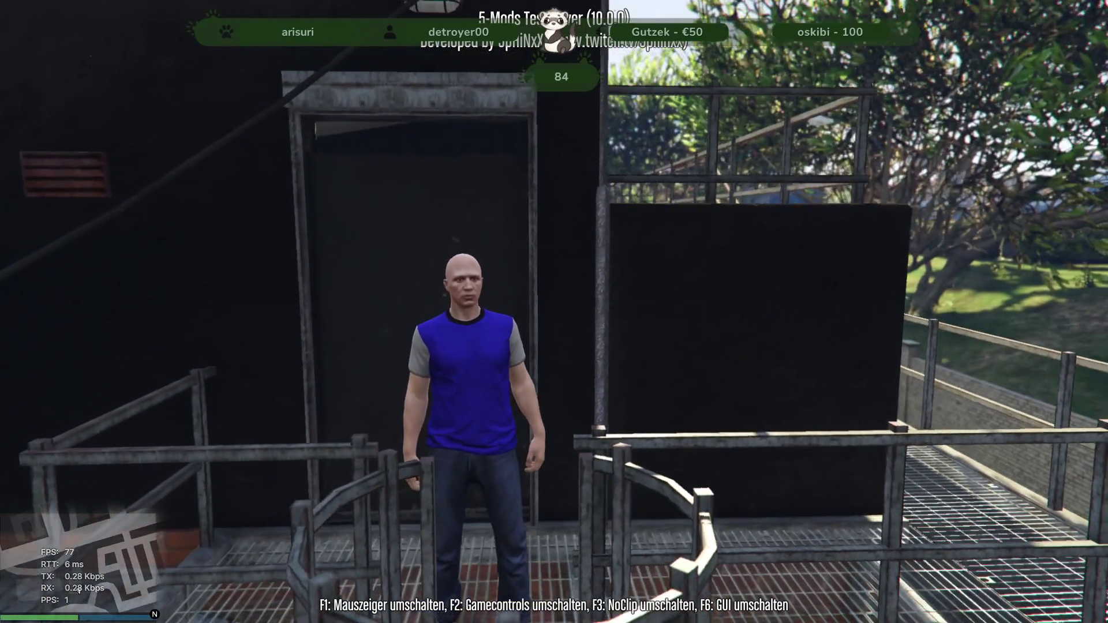
- Walk back through the bunk-bed dormitory and push open its white back door
key(w)
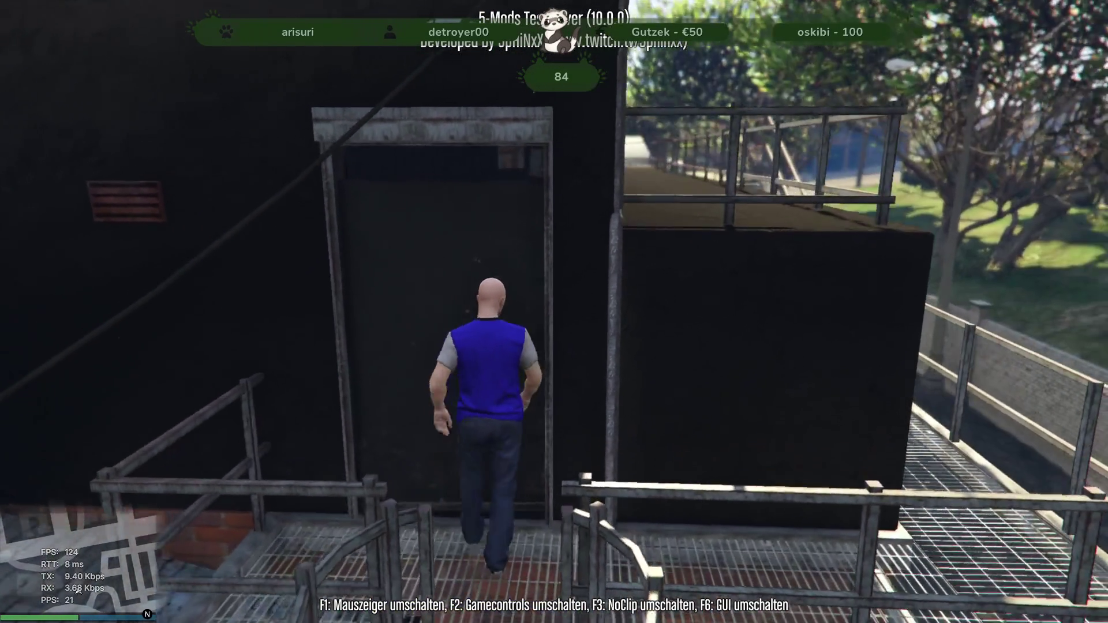
key(w)
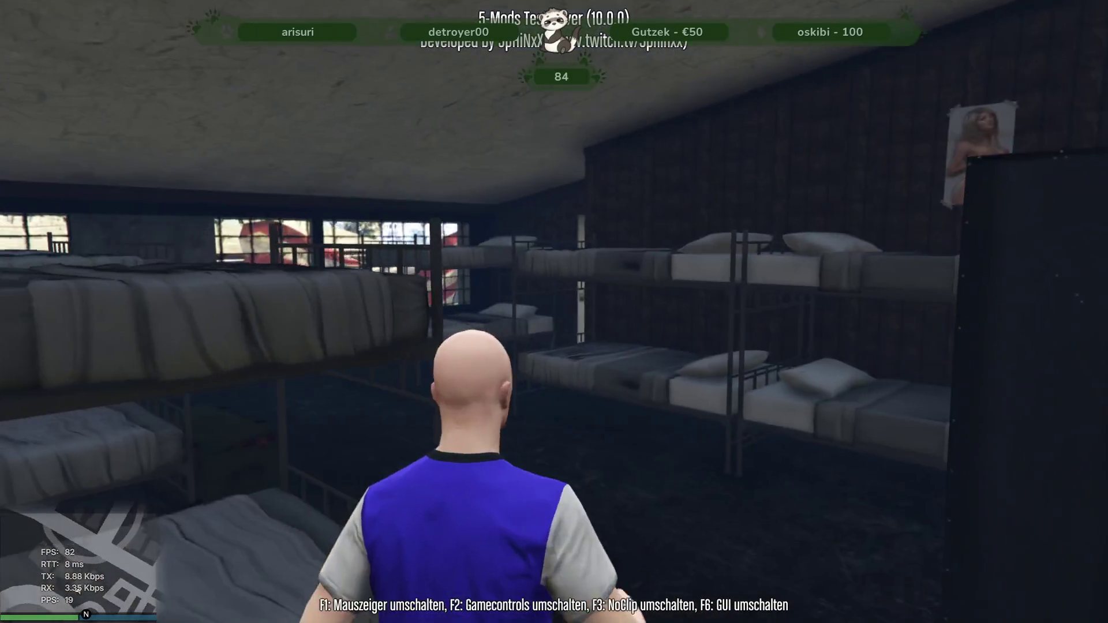
key(w)
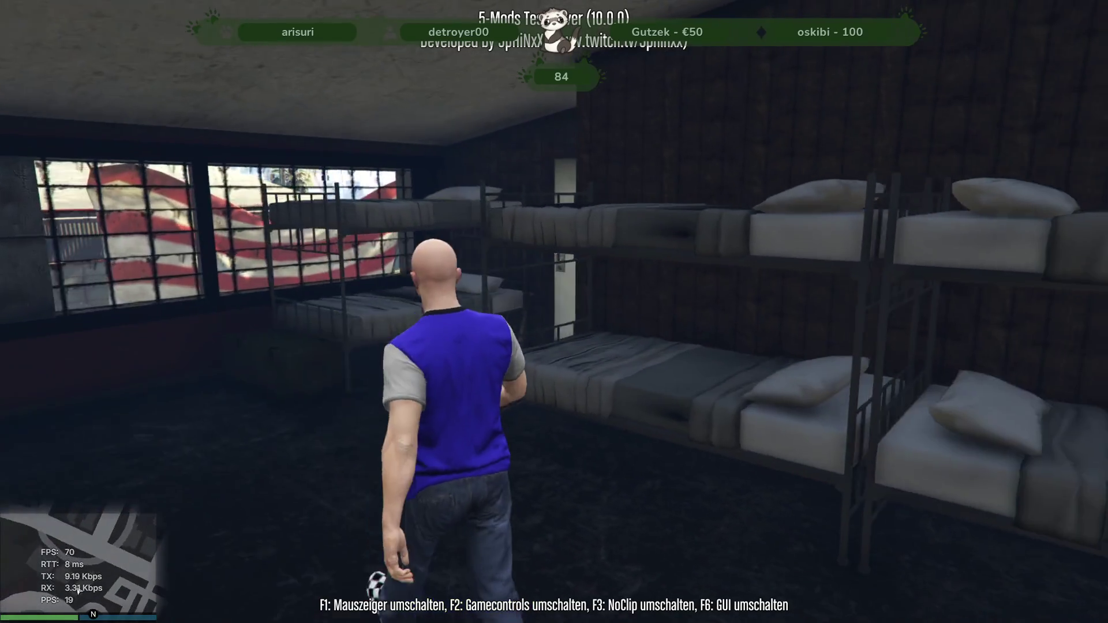
key(w)
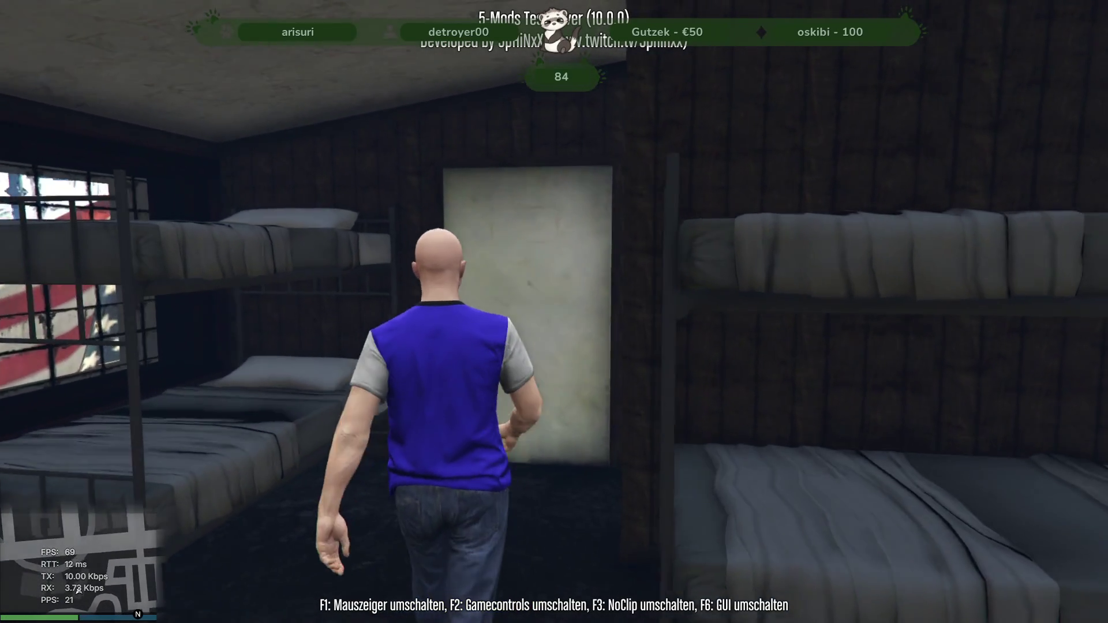
key(w)
key(w)
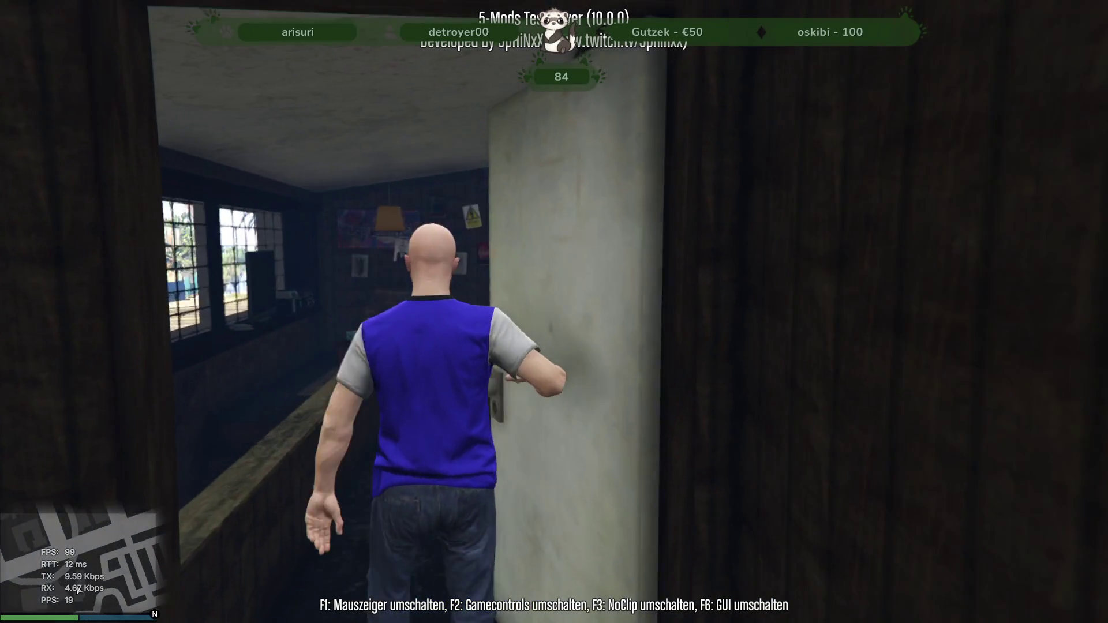
key(s)
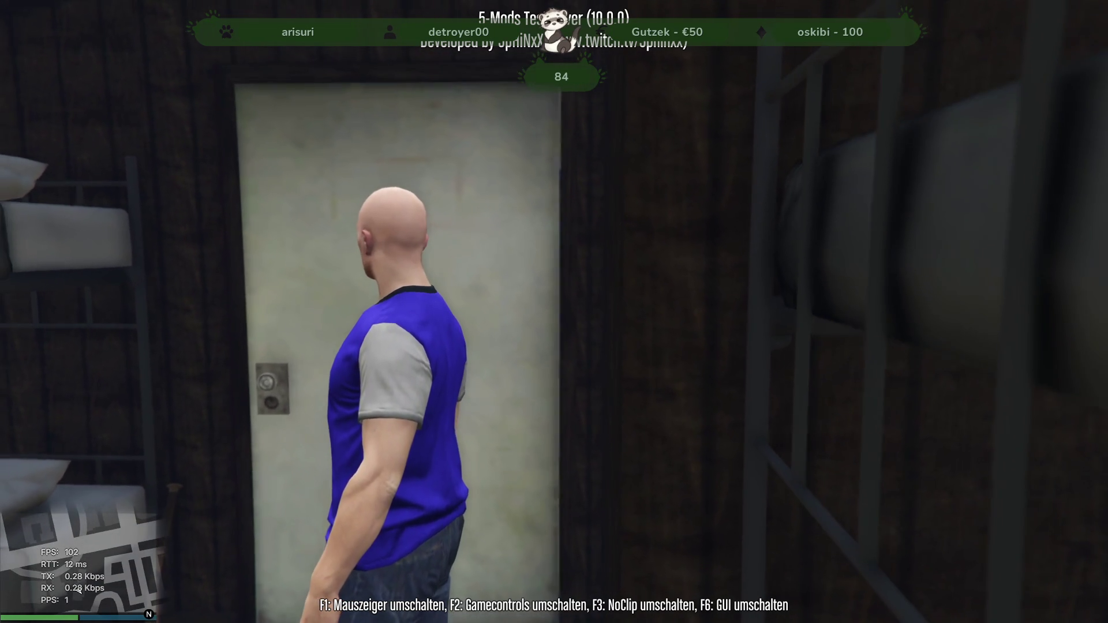
key(w)
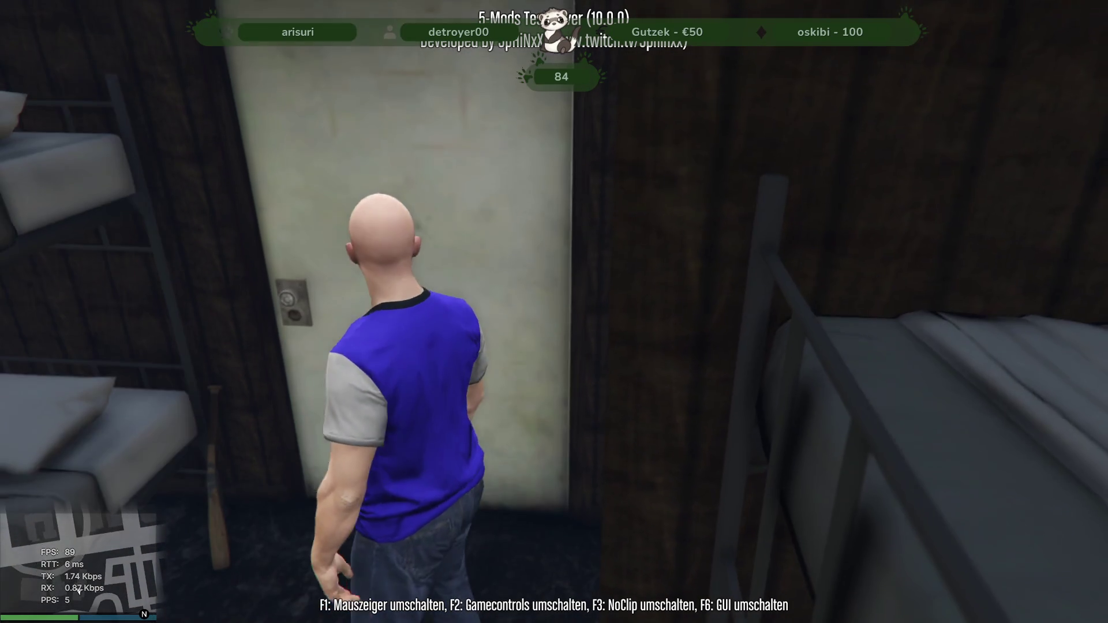
- Walk through the framed-photo room and windowed corridor into the poster-lined hallway
key(w)
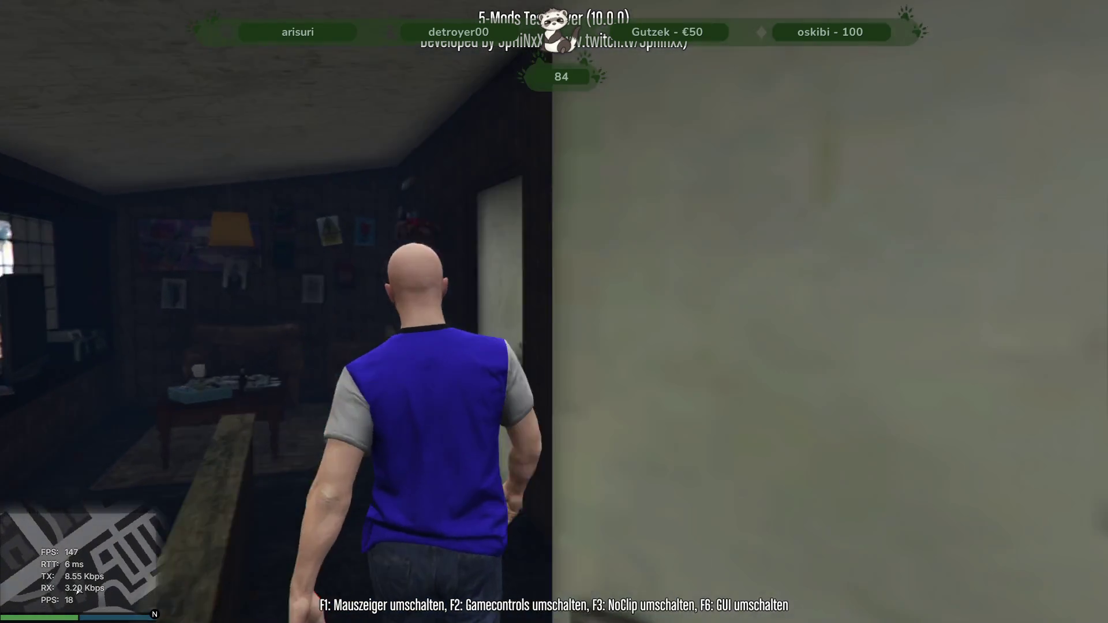
key(w)
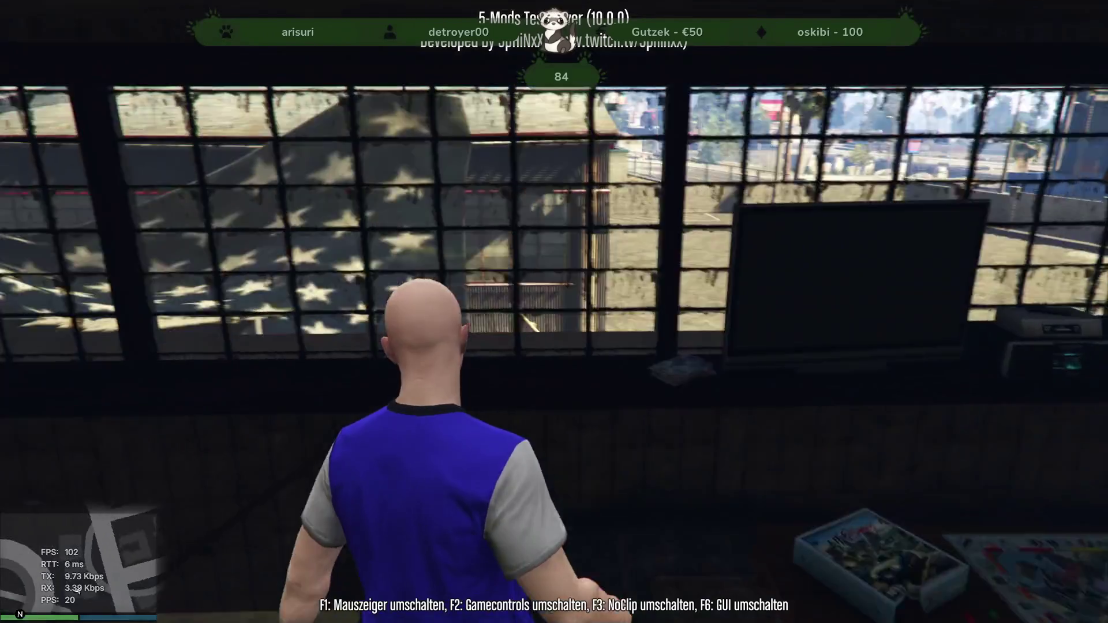
key(w)
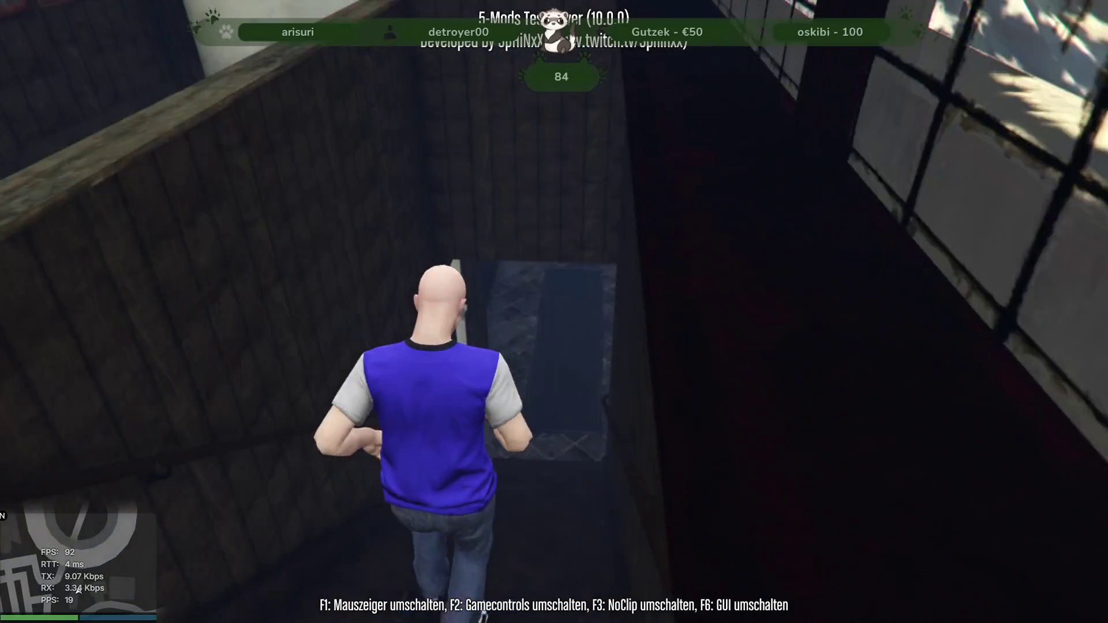
key(w)
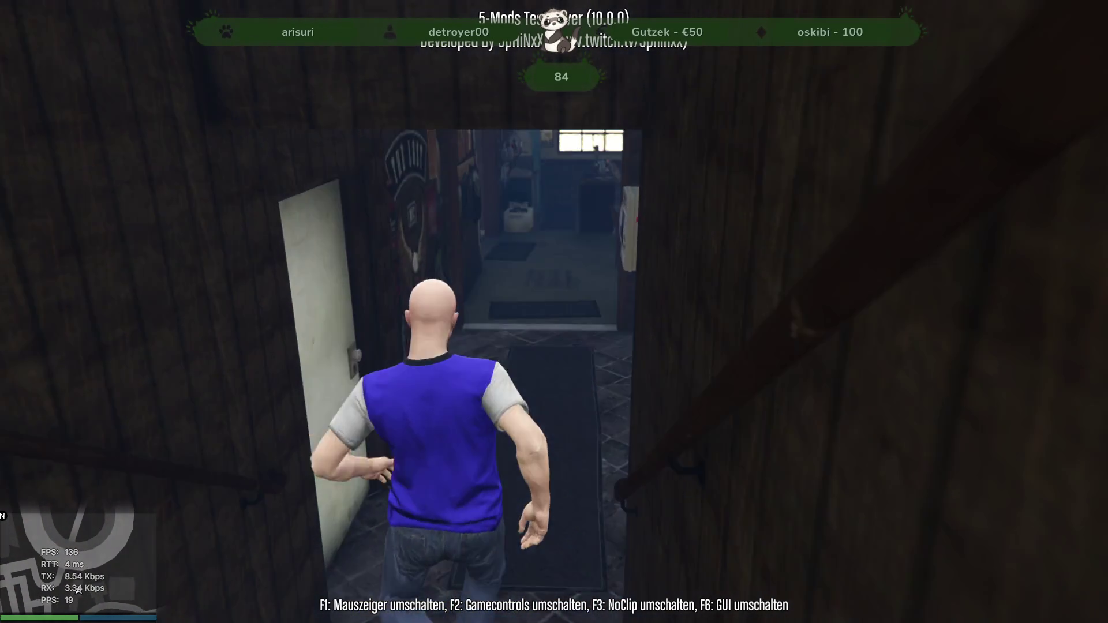
key(w)
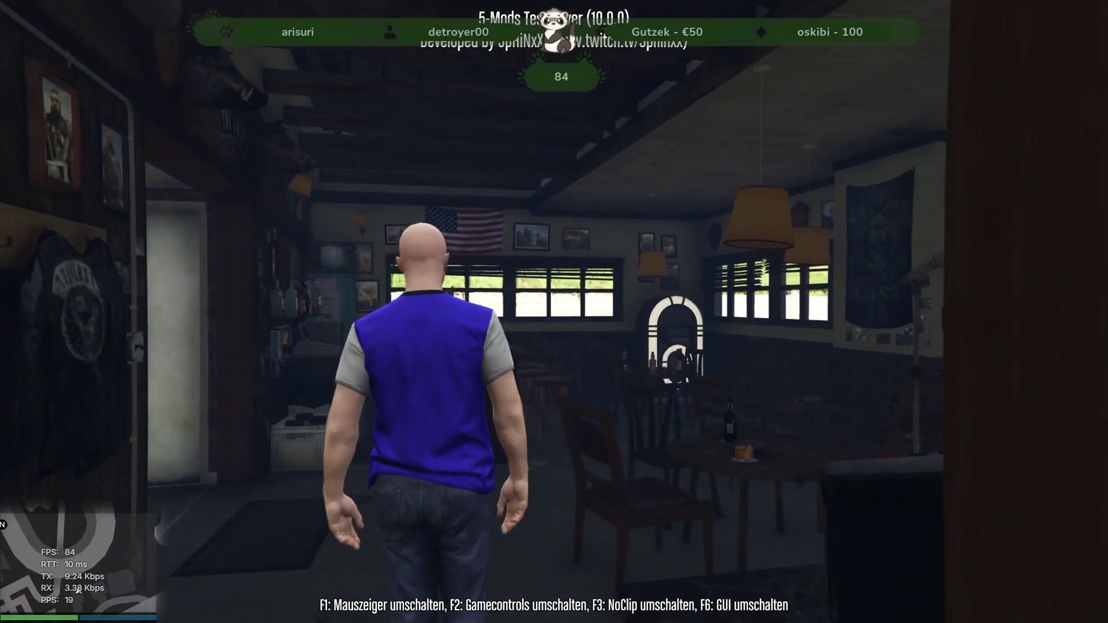
- Cross the pool room and bar room, returning to the FIRE ESCAPE door
key(w)
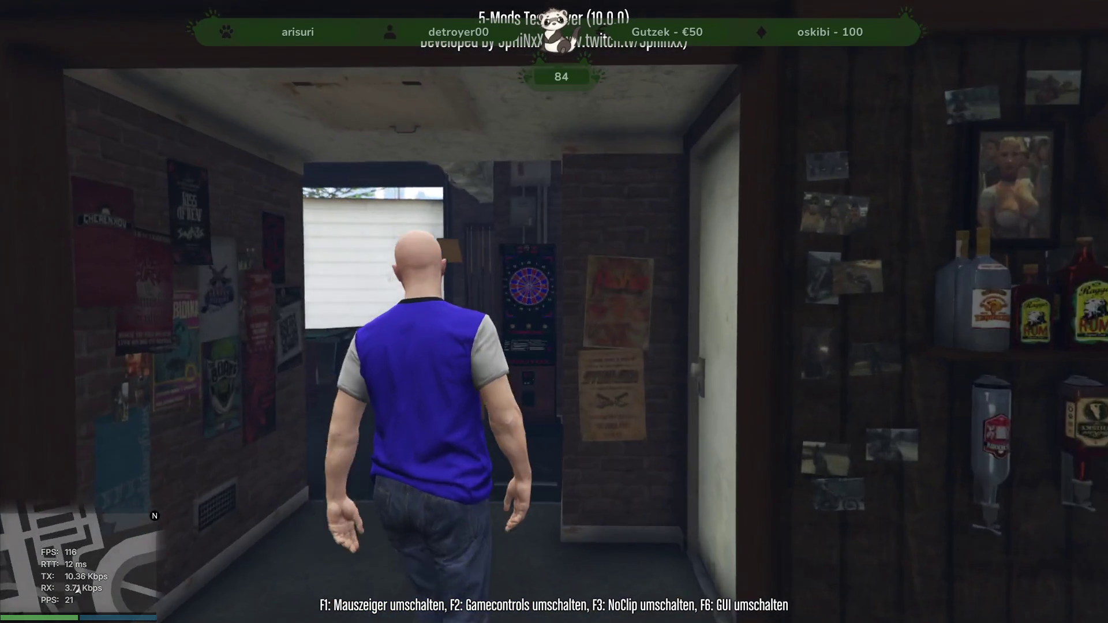
key(w)
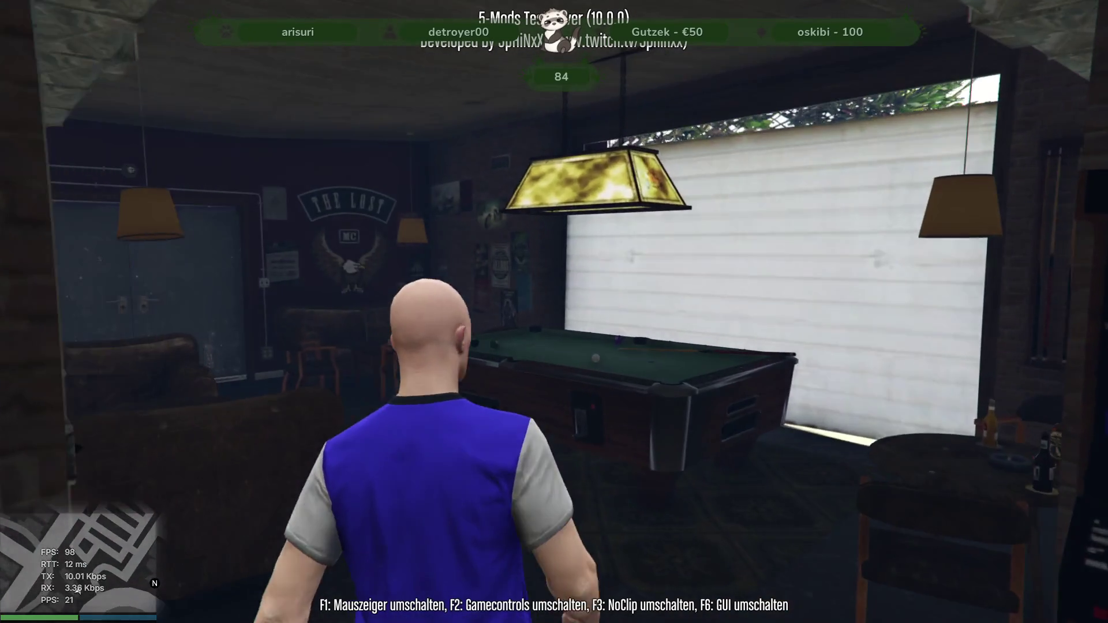
key(w)
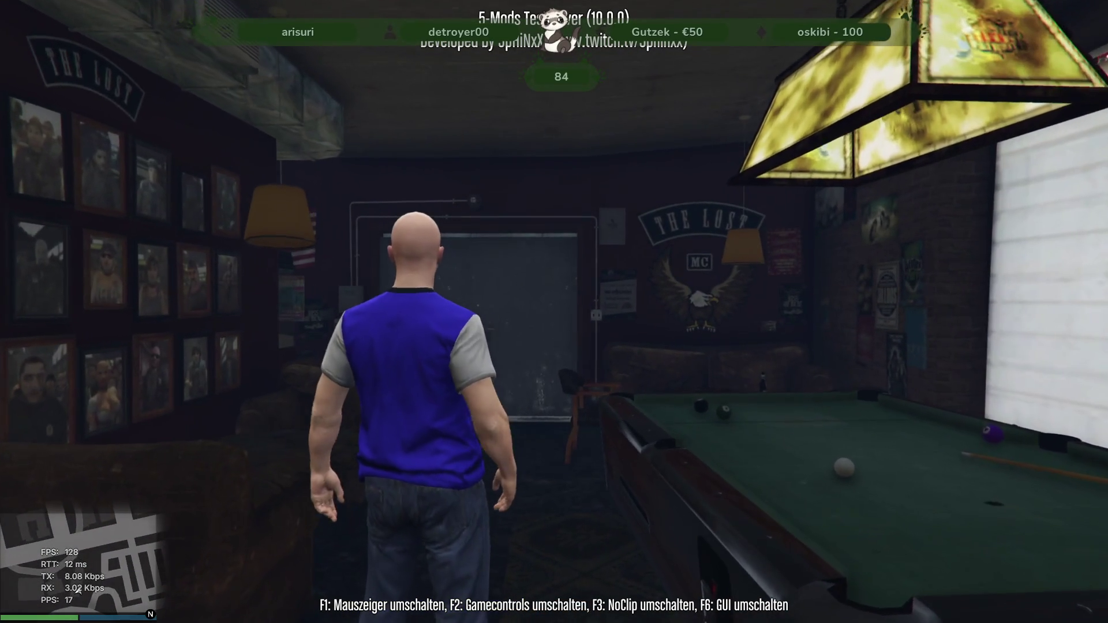
key(s)
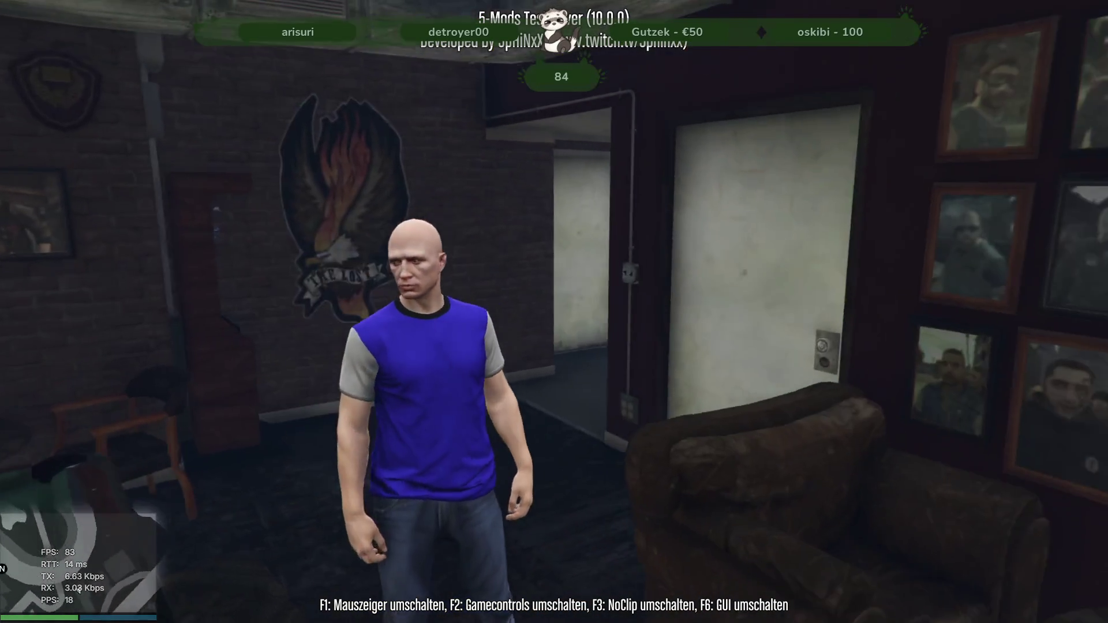
key(w)
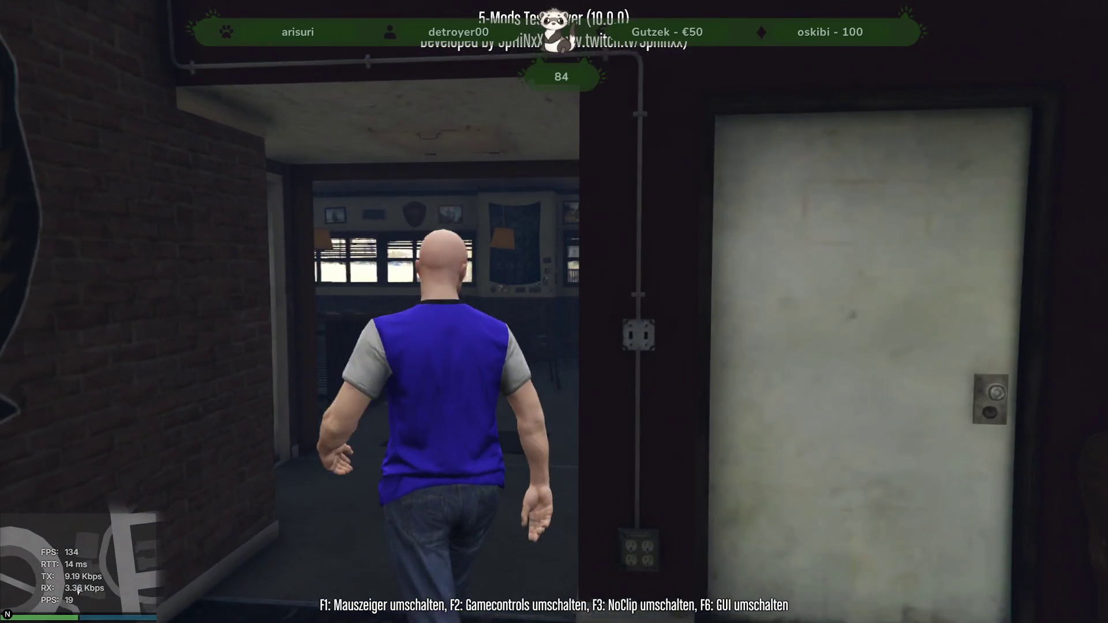
key(w)
key(w)
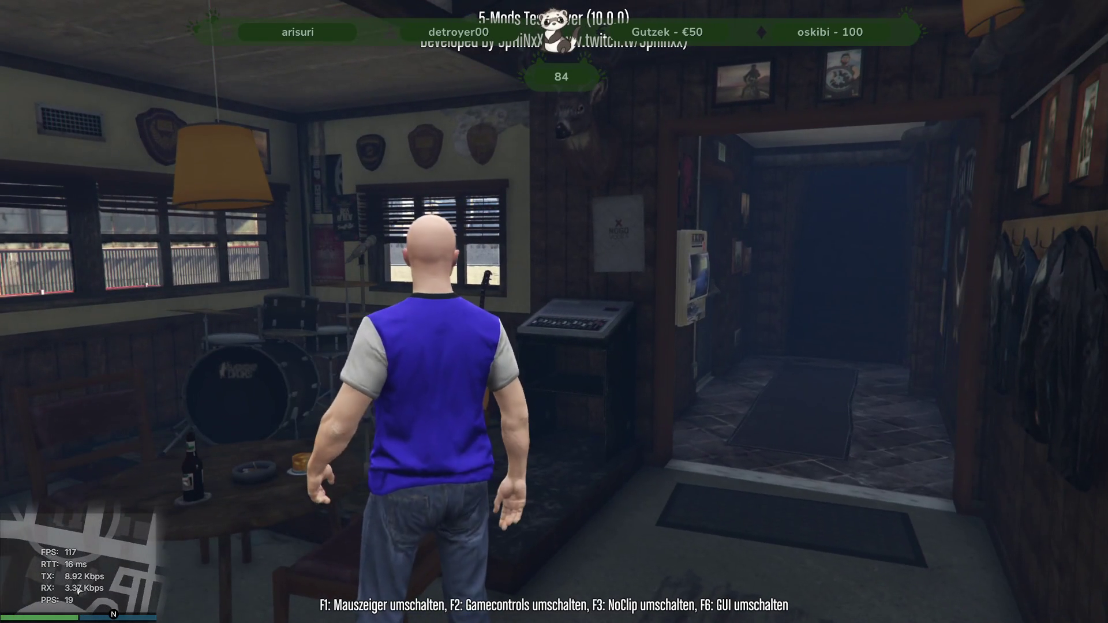
key(w)
key(w)
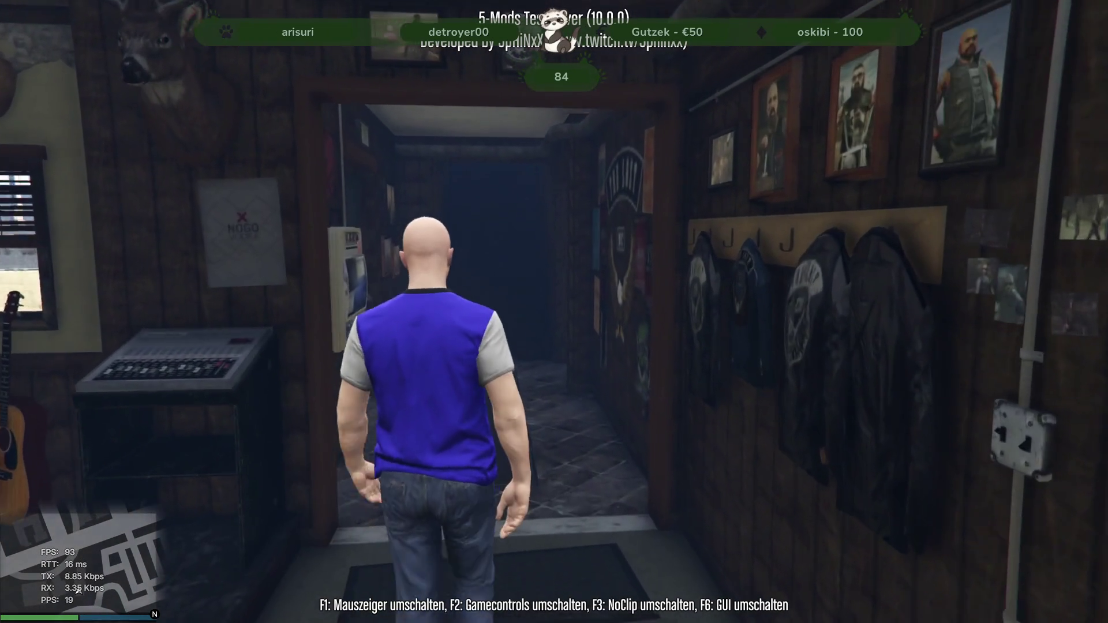
key(w)
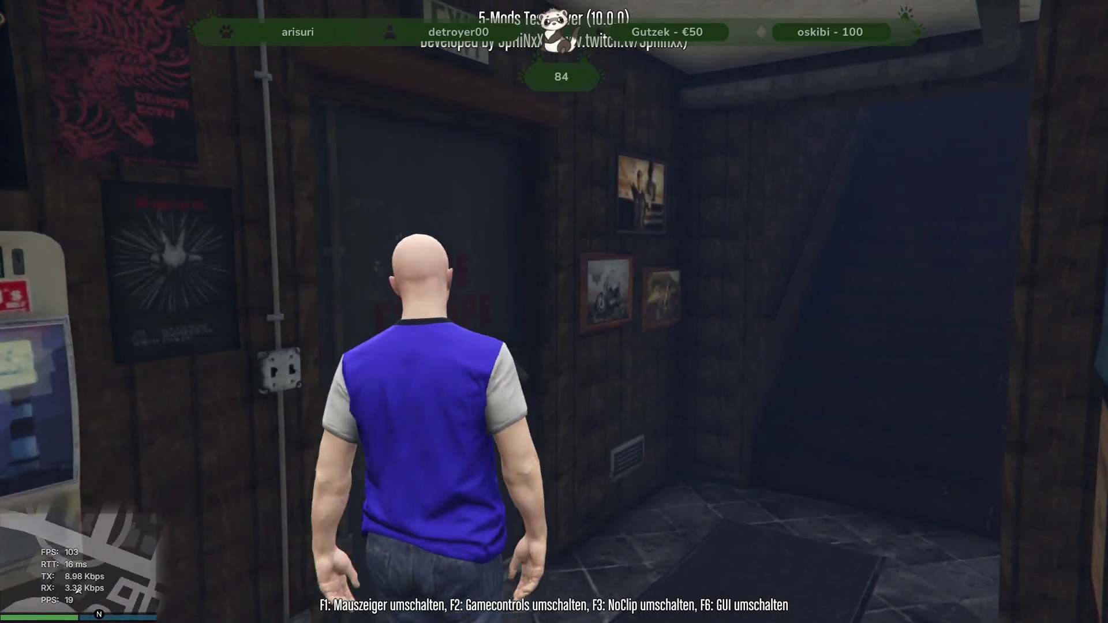
key(w)
key(w)
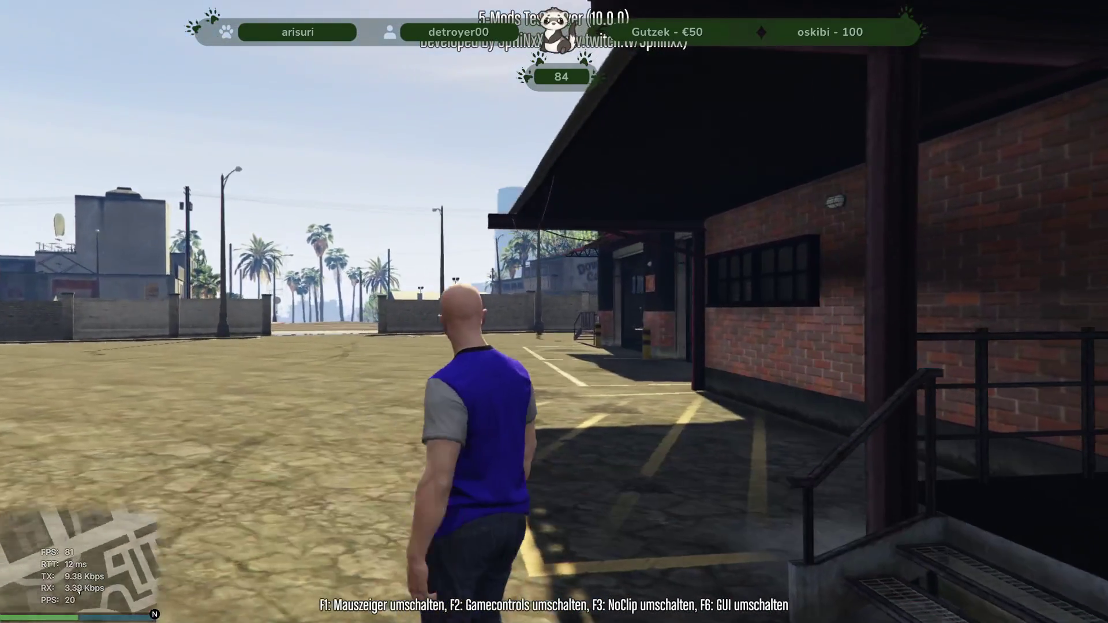
- Run across the yard and climb the brick building's stairs into the workshop
key(w)
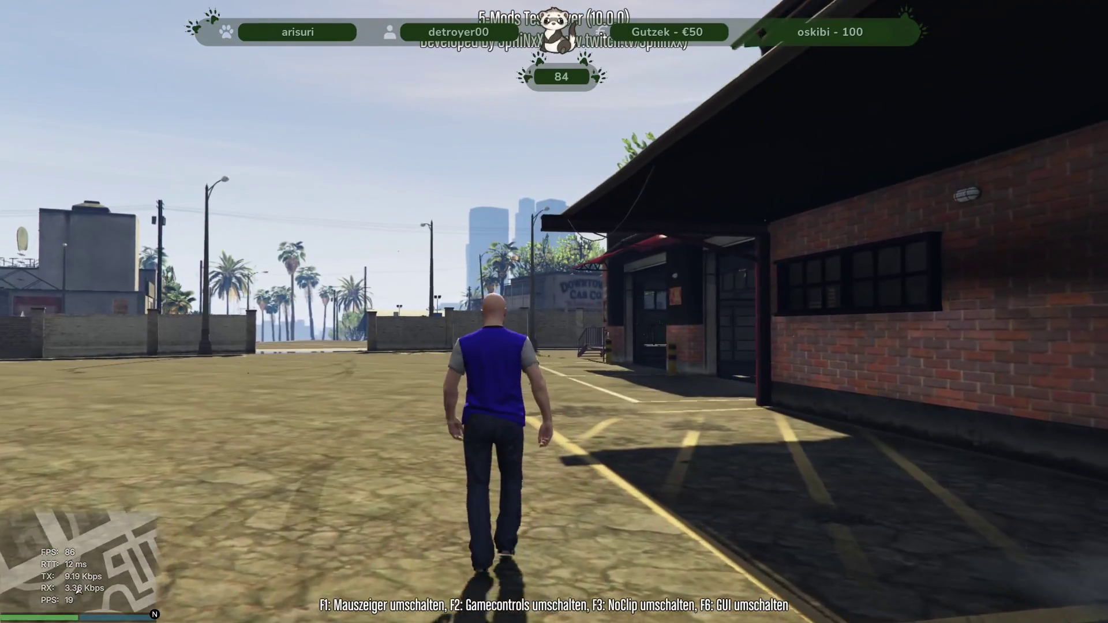
key(w)
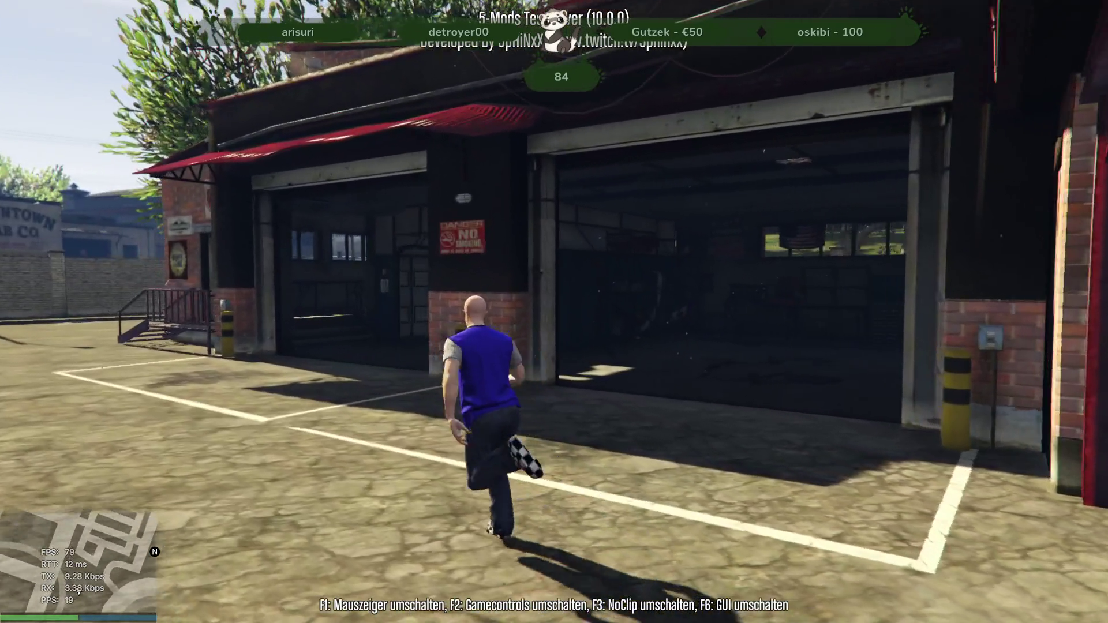
key(w)
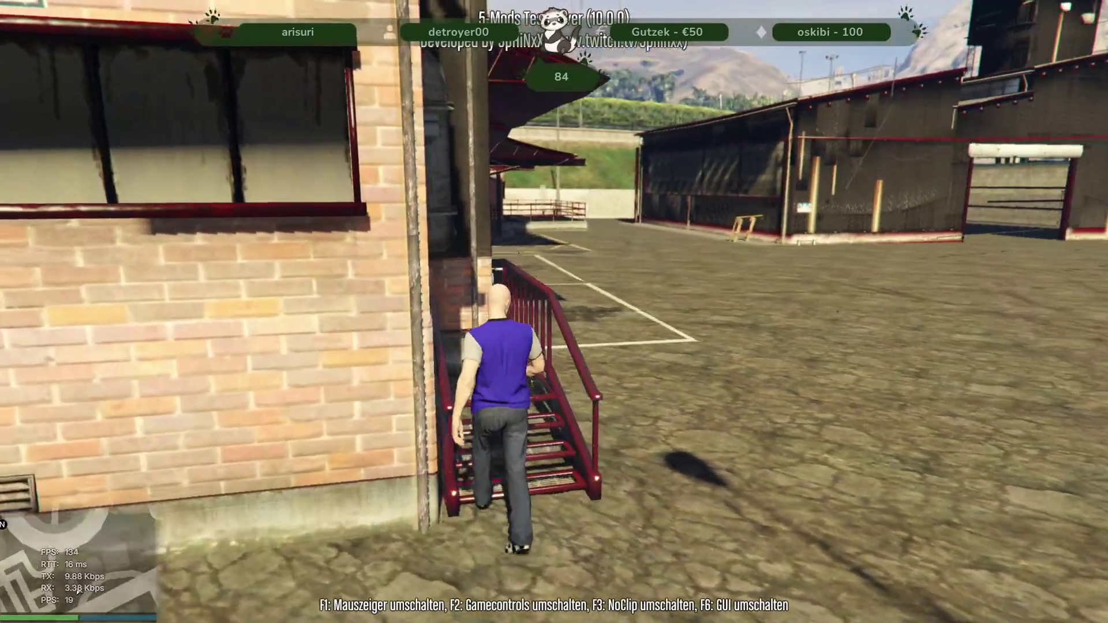
key(w)
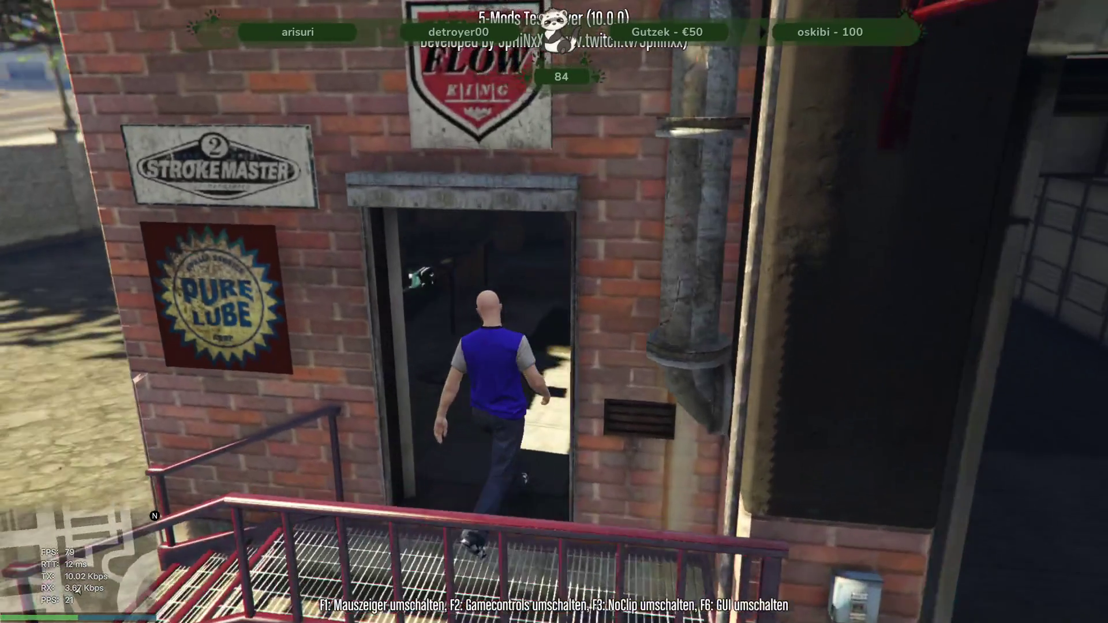
key(w)
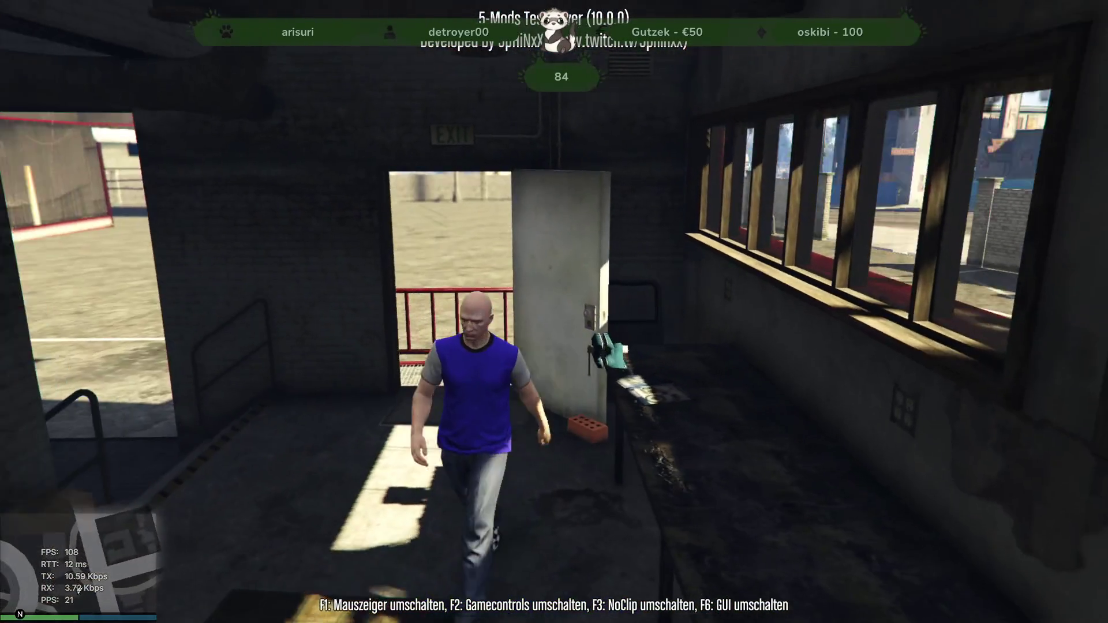
- Walk through the corridor and across the garage hall to its back door
key(w)
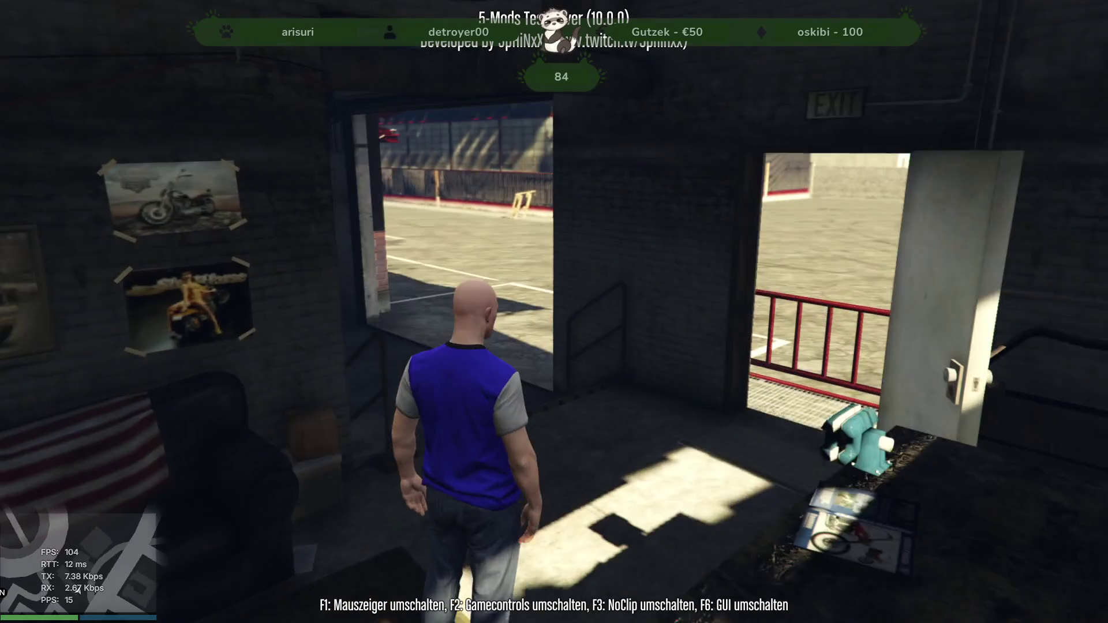
key(w)
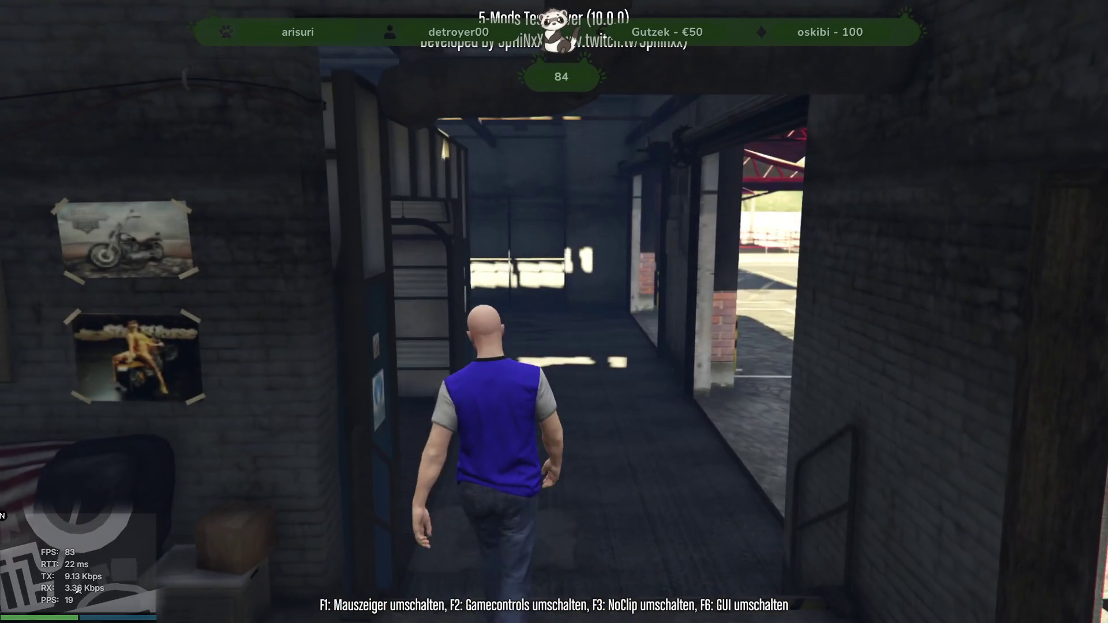
key(w)
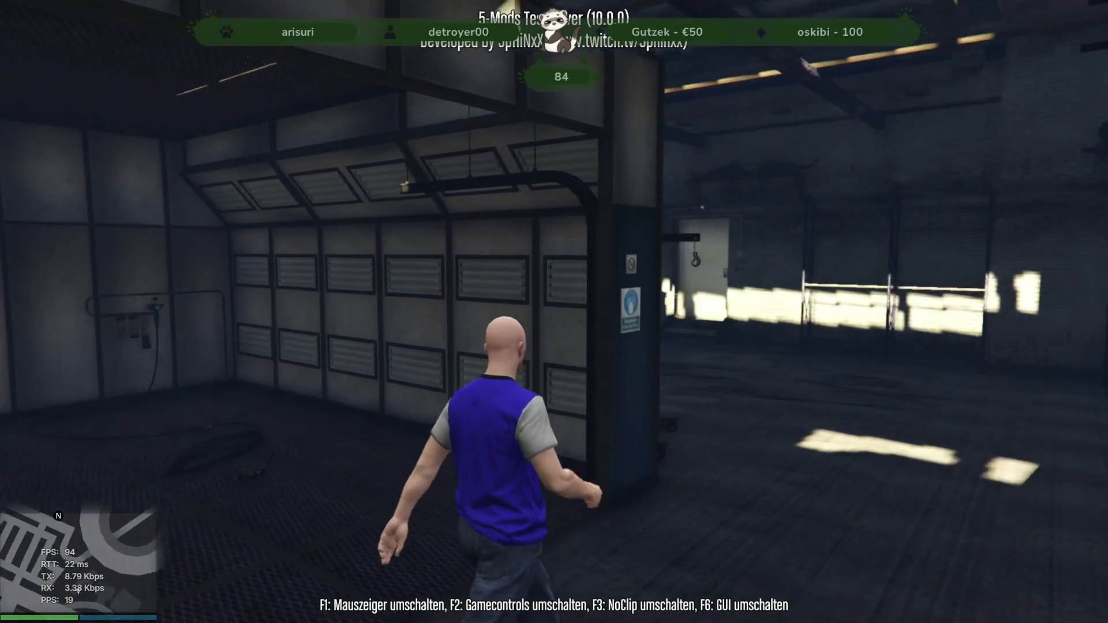
key(w)
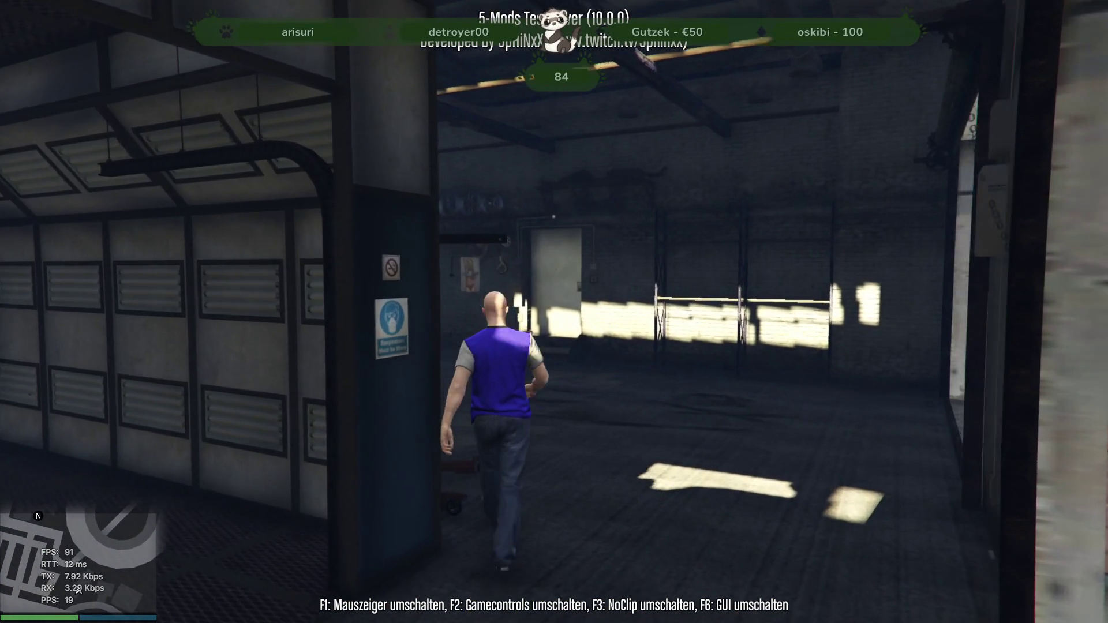
key(w)
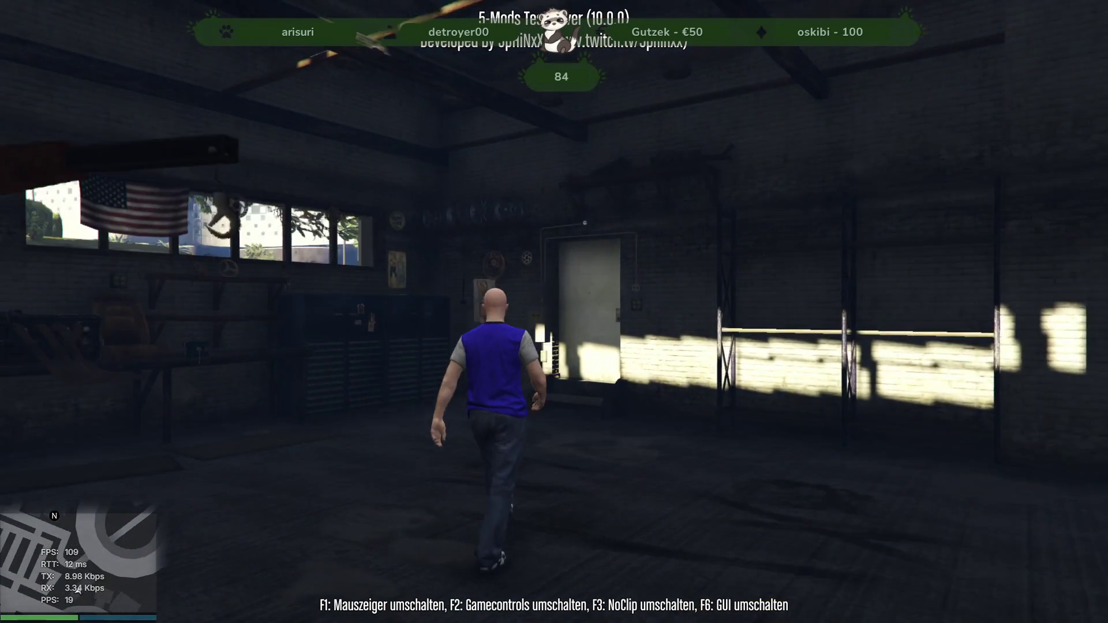
key(w)
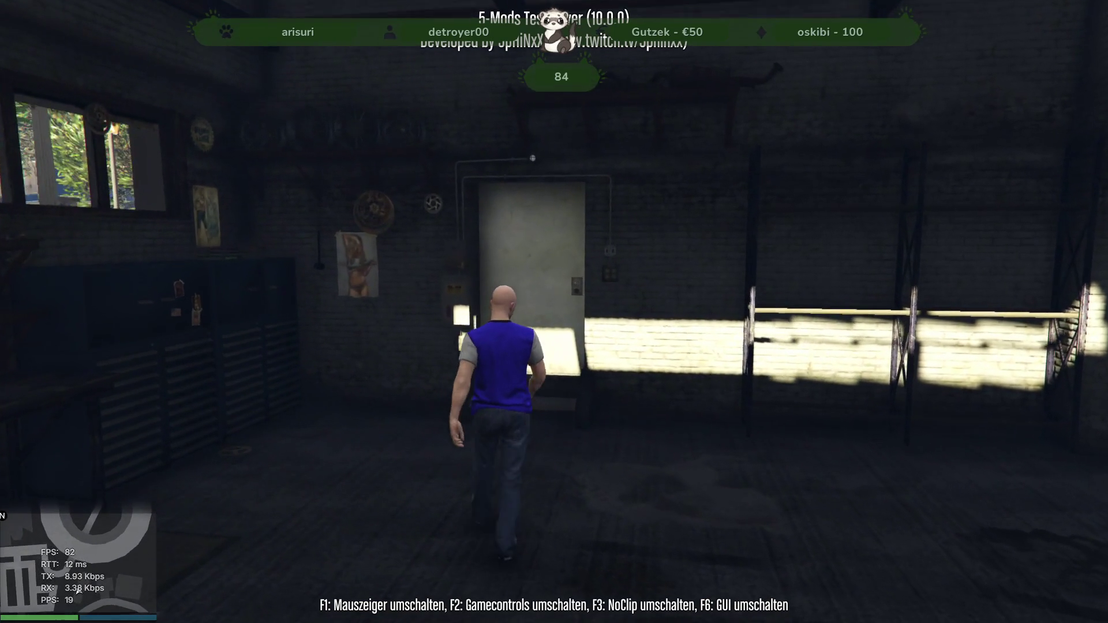
key(w)
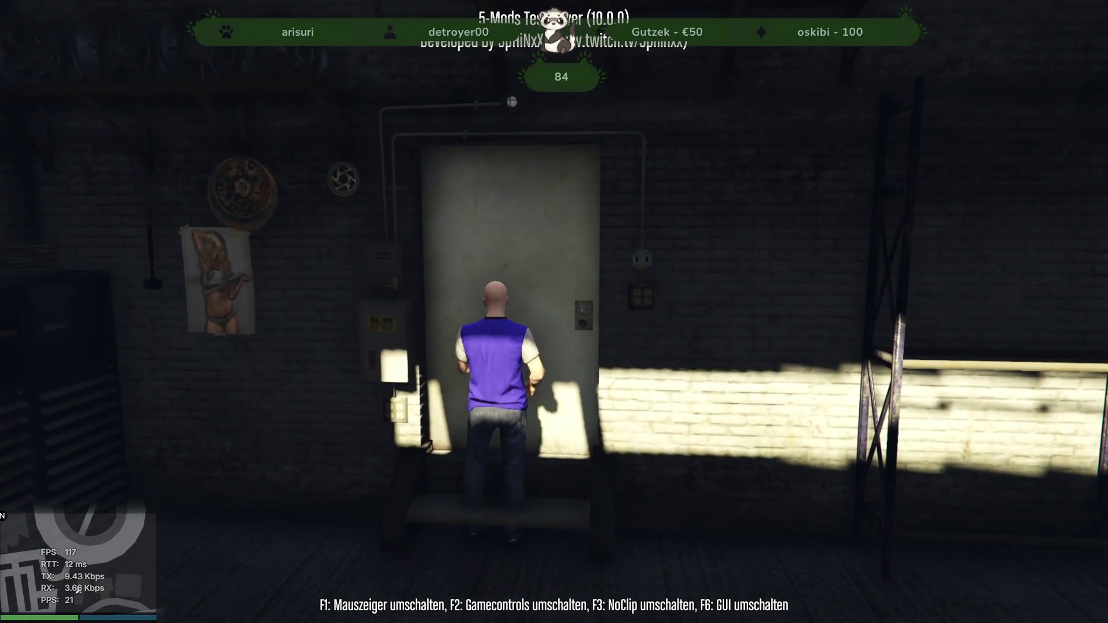
- Jump around, line up with the back door and step through into the back room
key(s)
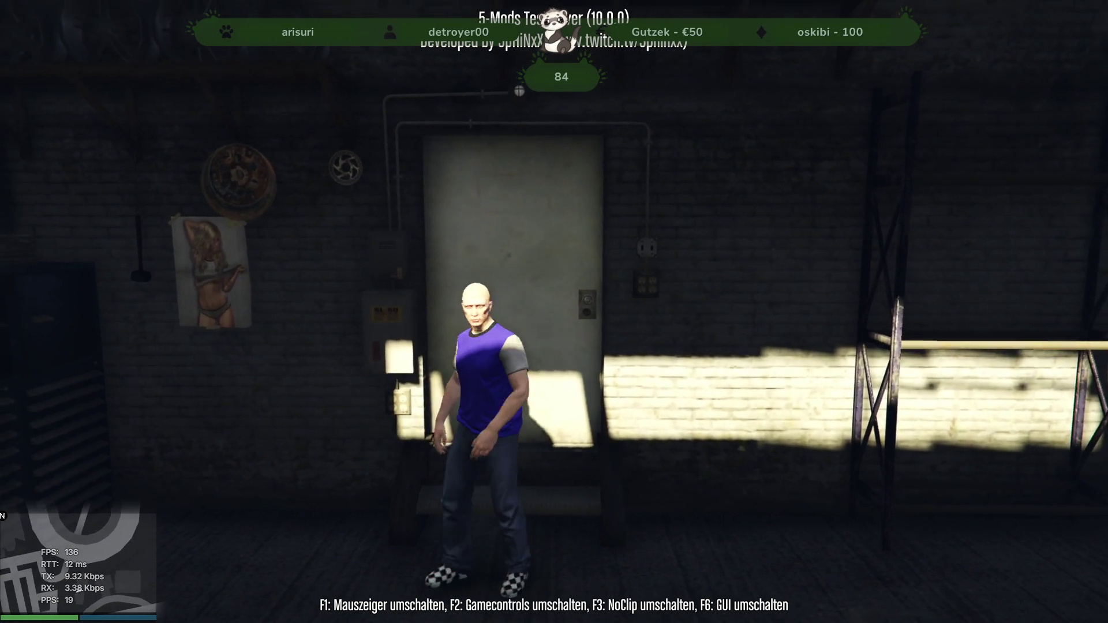
key(space)
key(w)
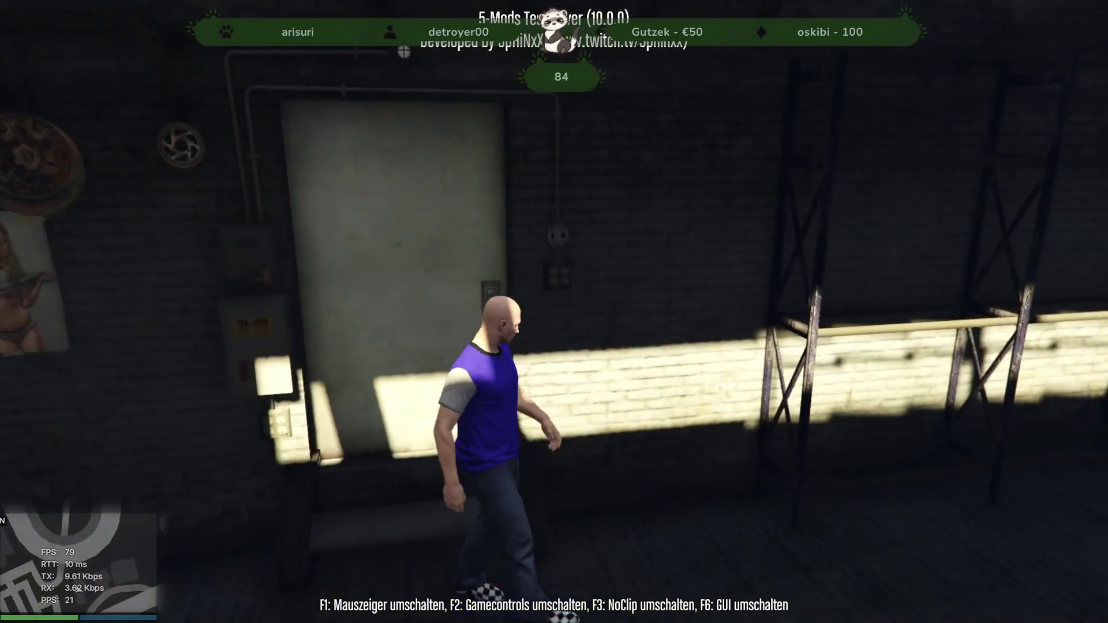
key(space)
key(w)
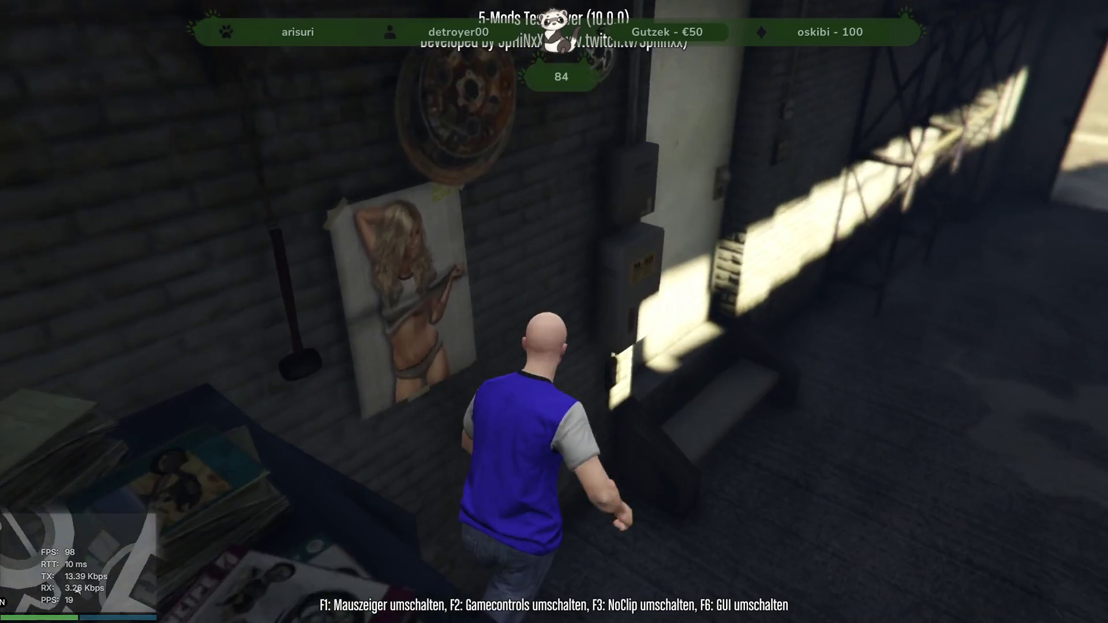
key(a)
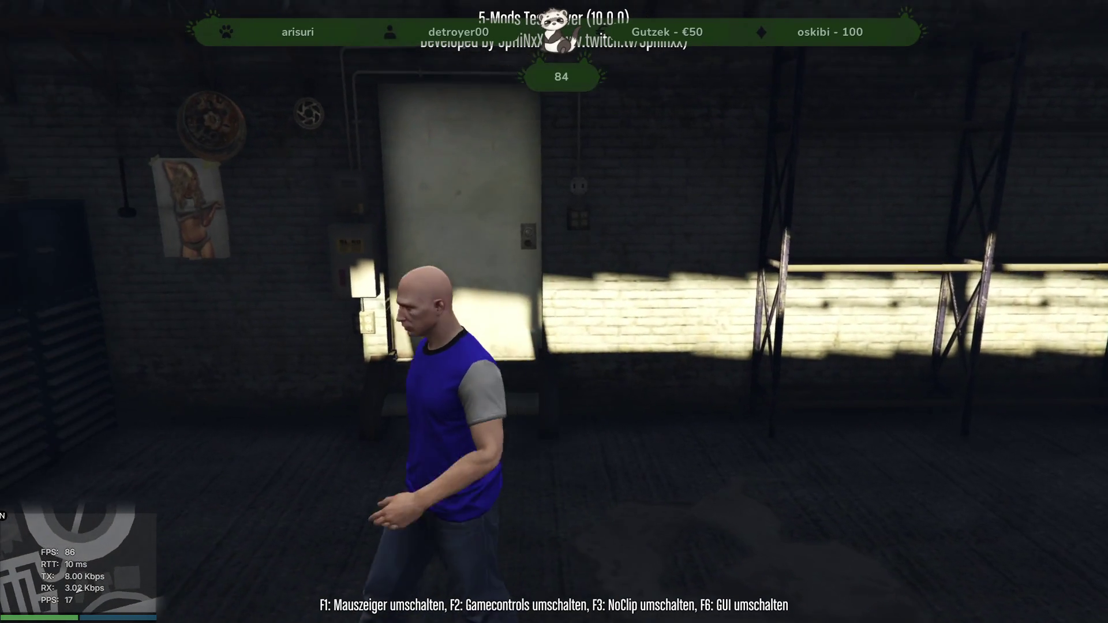
key(w)
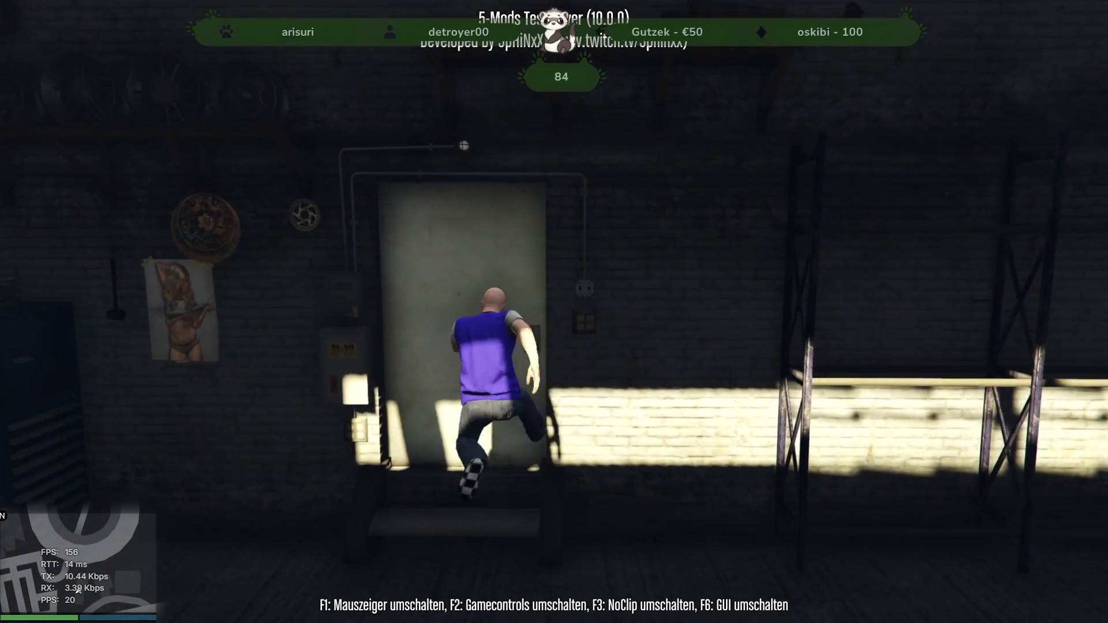
- Cross the locker room past the jukebox and push open the fire-escape door
key(s)
key(a)
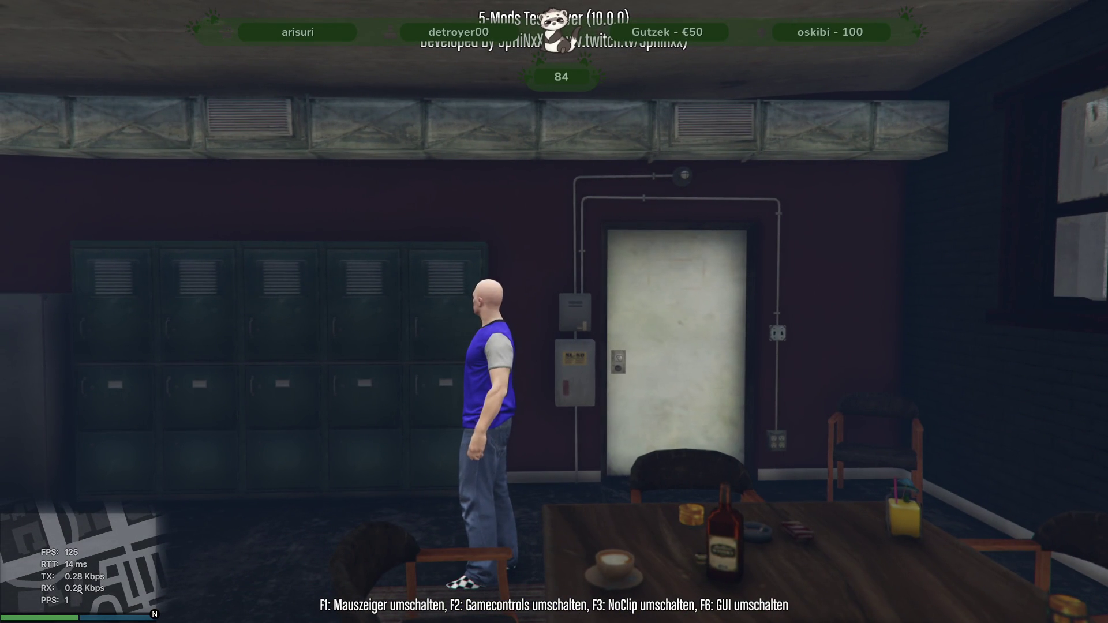
key(w)
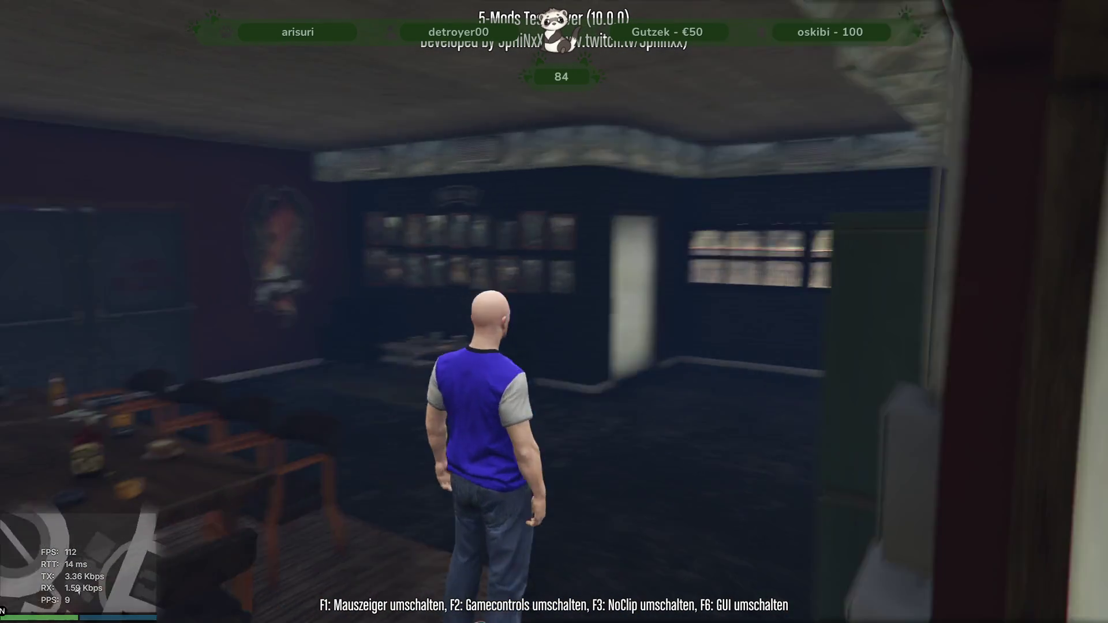
key(w)
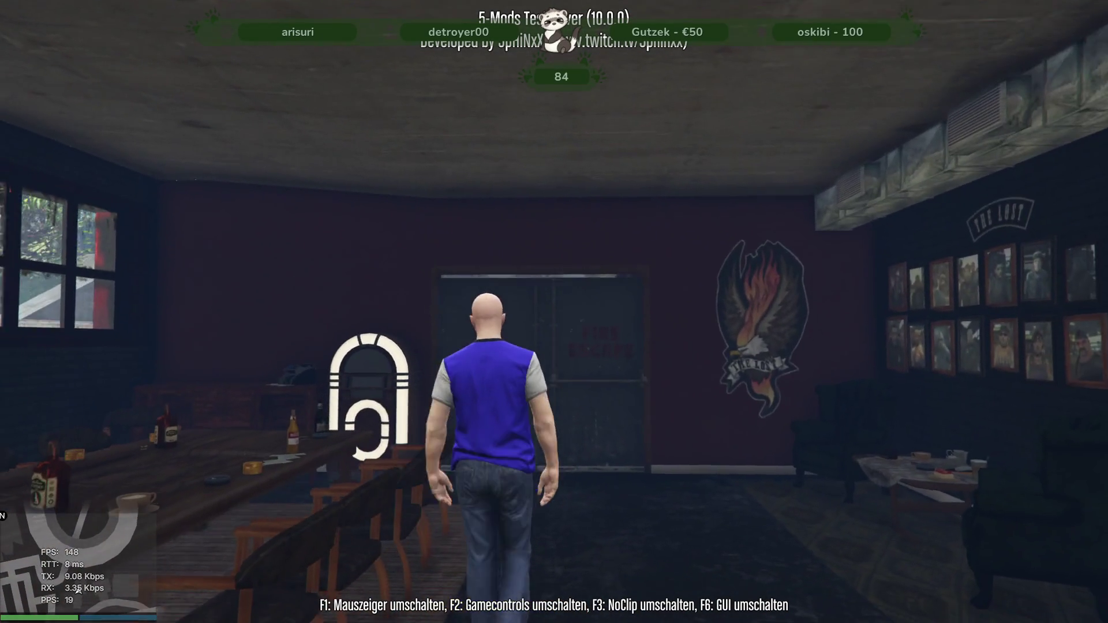
key(w)
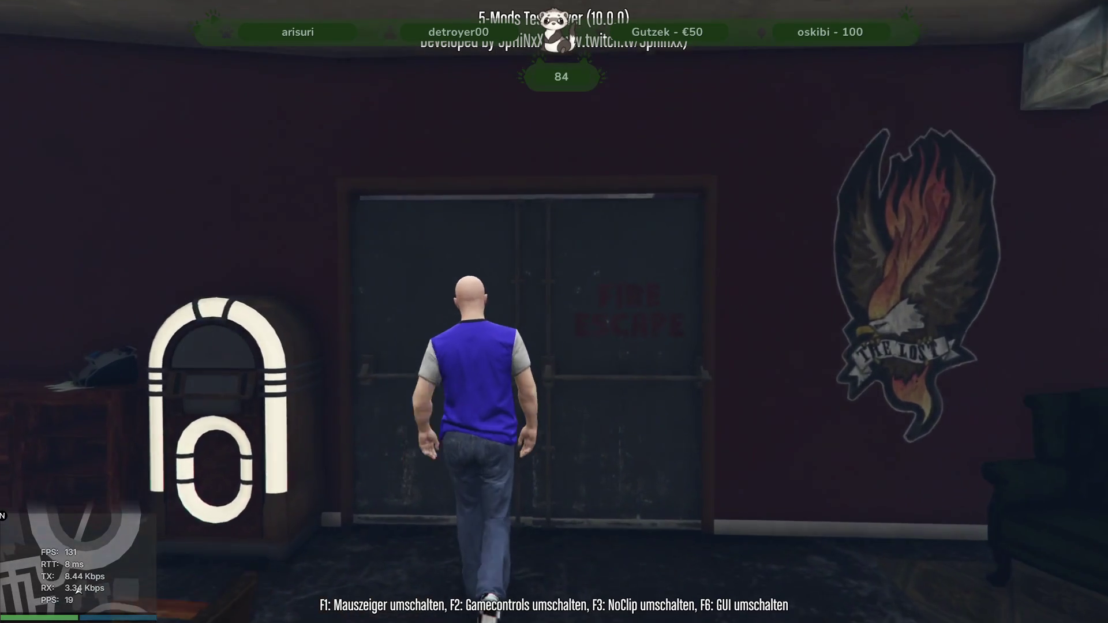
- Walk through the photo room and band room, down the hallway and out the fire escape
key(w)
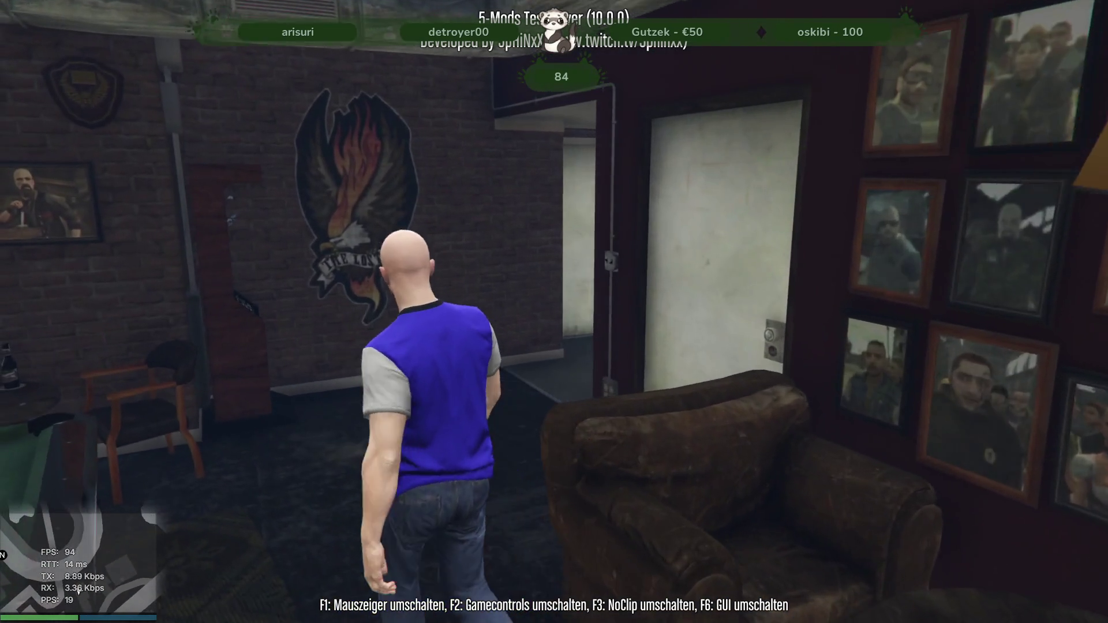
key(w)
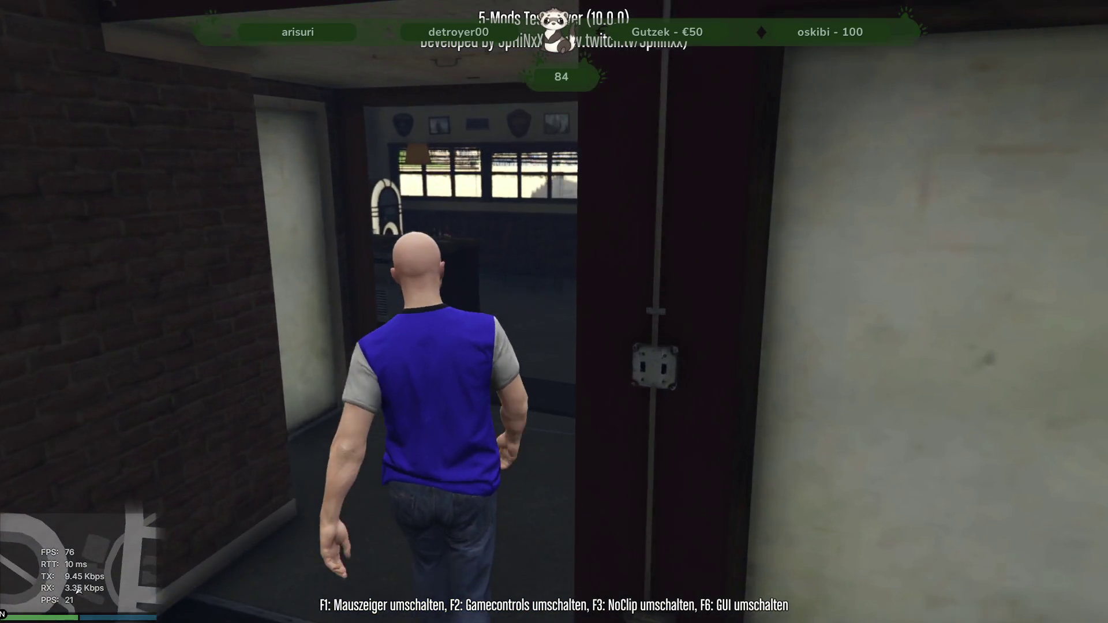
key(w)
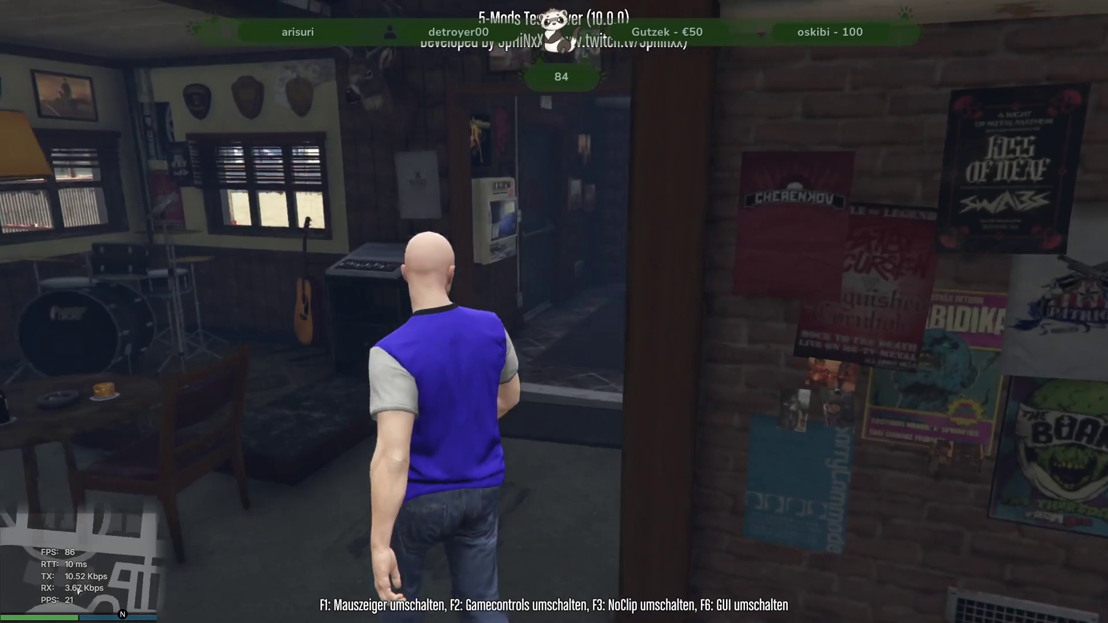
key(w)
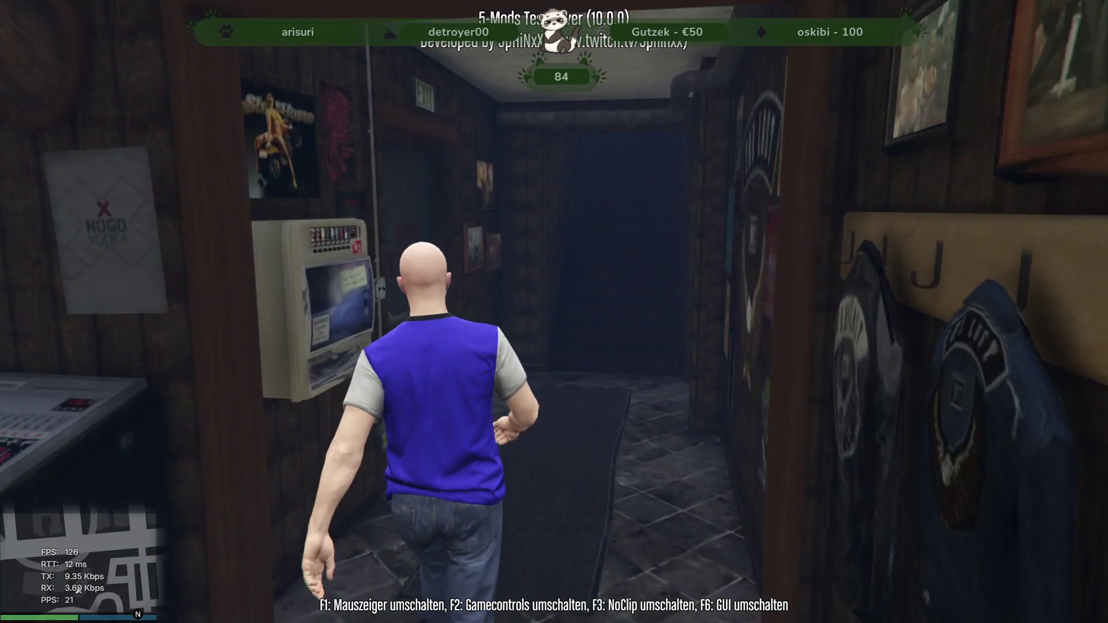
key(w)
key(w)
key(w)
key(w)
- Close the alt:V server console, then select the Fire Escape door v_ilev_rc_door3_l in CodeWalker
key(alt+Tab)
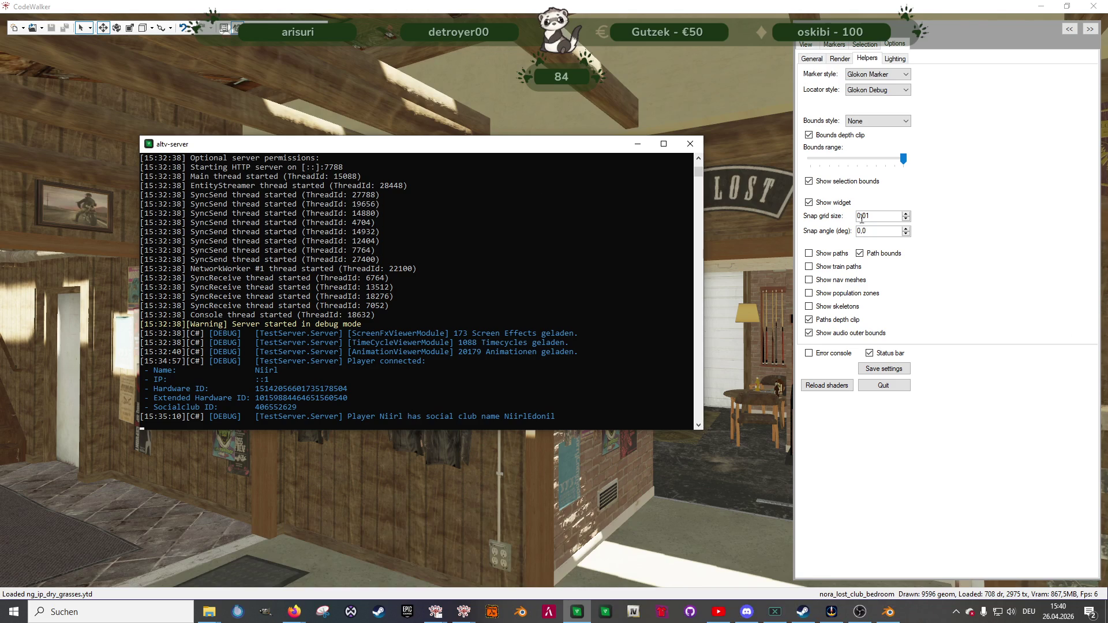
click(699, 149)
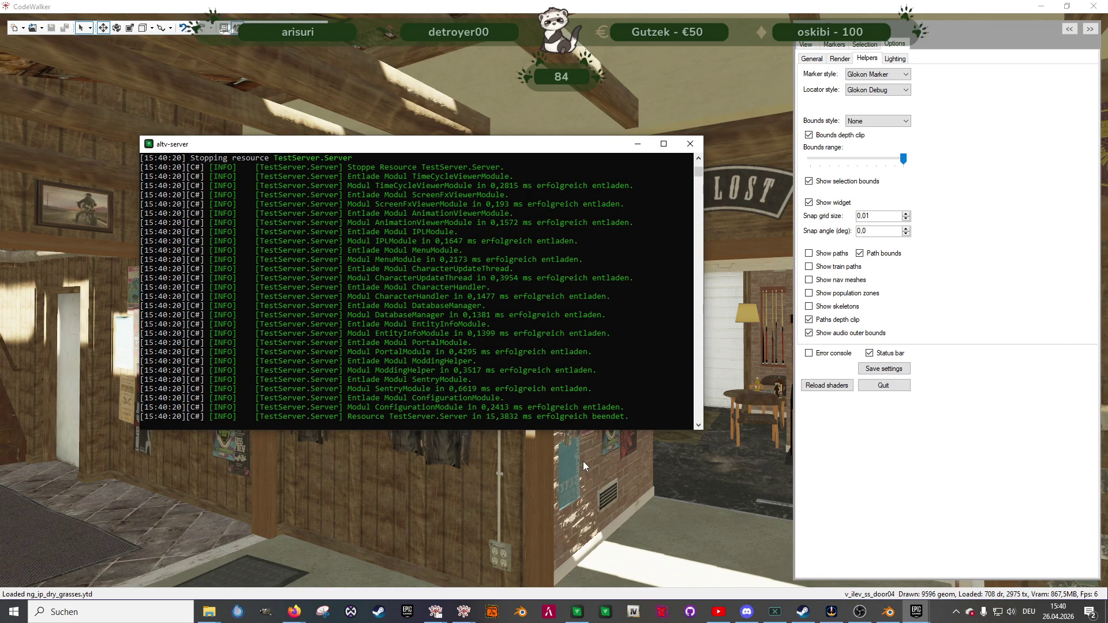
key(w)
mouse_move(629, 407)
mouse_down()
mouse_move(528, 410)
mouse_move(570, 425)
mouse_move(529, 410)
mouse_move(317, 458)
mouse_up()
key(s)
key(d)
click(504, 384)
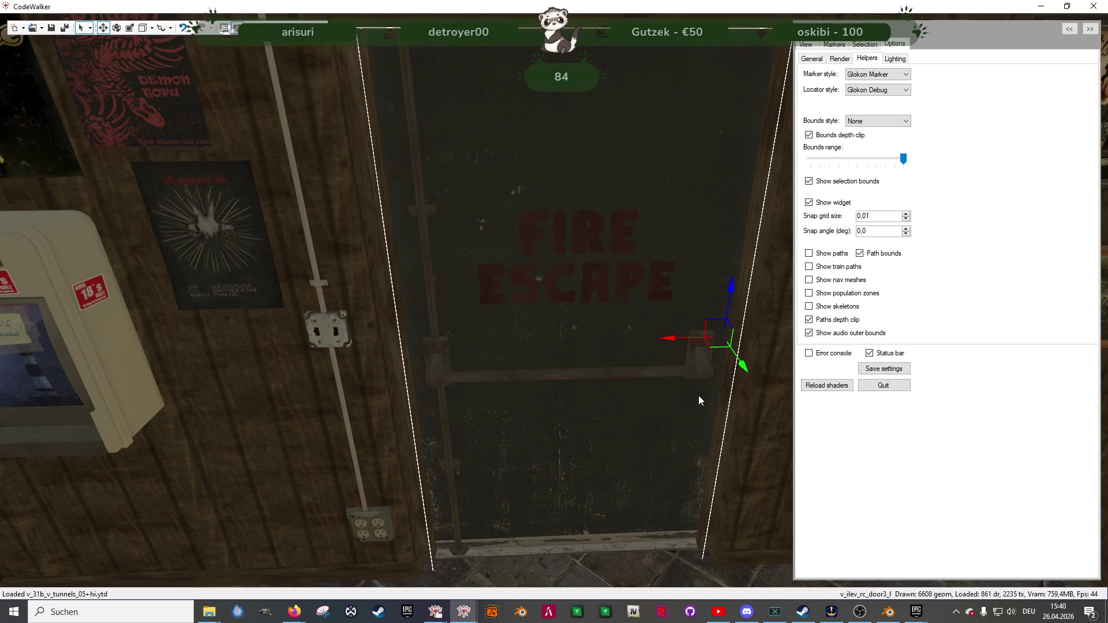
- Fly past the motorcycle picture wall to the pool table and select the garage door
key(d)
key(w)
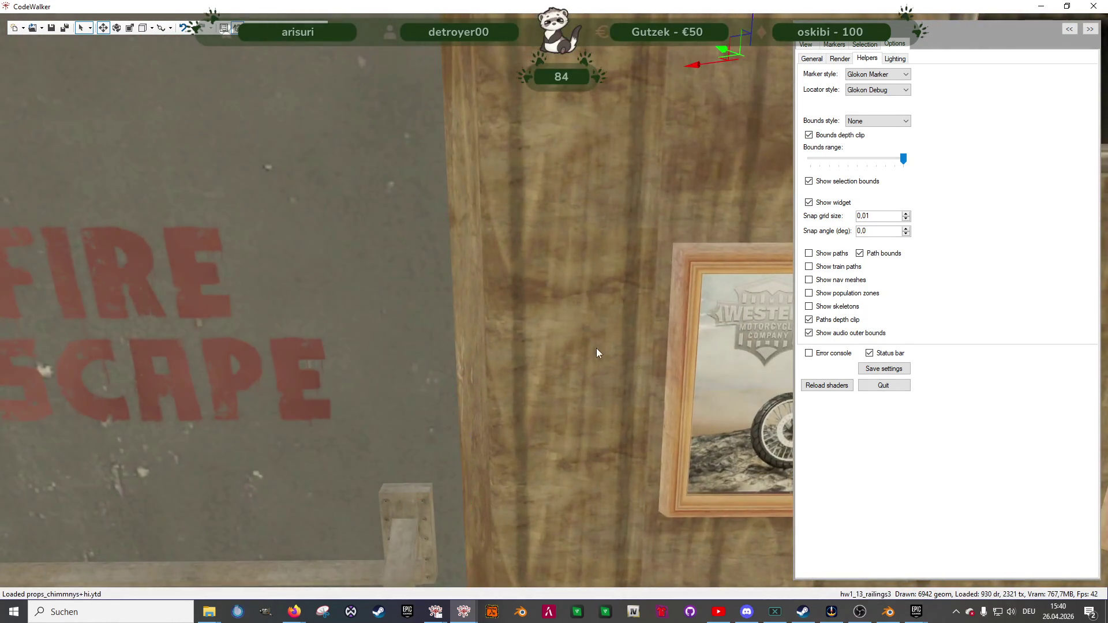
key(w)
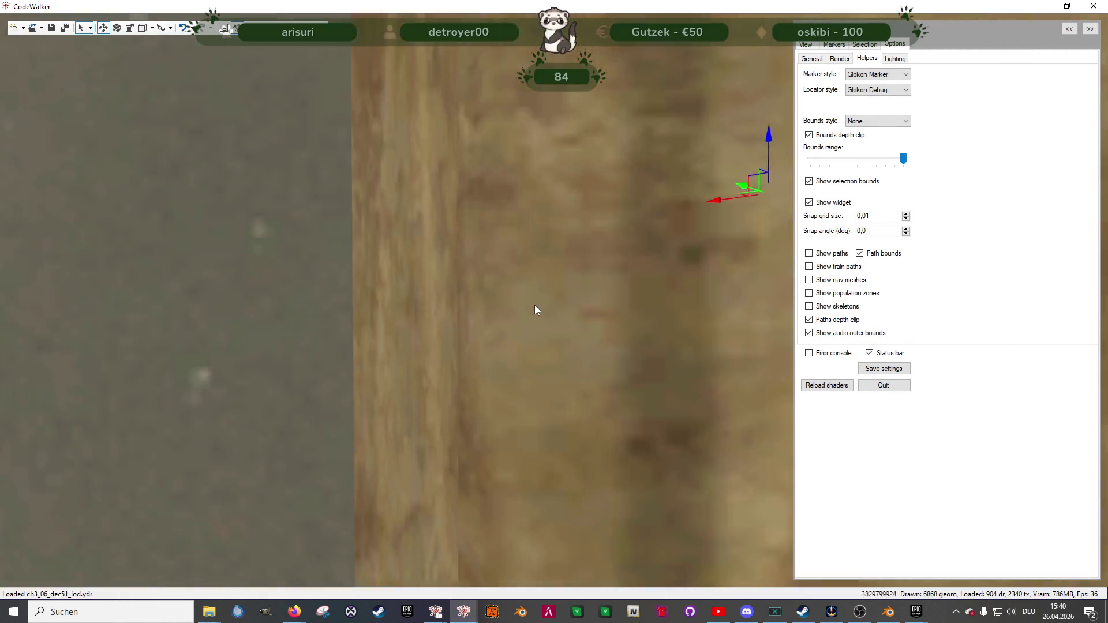
mouse_move(535, 305)
mouse_down()
mouse_move(411, 326)
mouse_move(467, 435)
mouse_move(388, 440)
mouse_move(347, 427)
mouse_move(670, 411)
mouse_move(484, 414)
mouse_move(496, 397)
mouse_move(534, 392)
mouse_move(554, 414)
mouse_move(531, 418)
mouse_move(648, 417)
mouse_move(739, 396)
mouse_move(719, 447)
mouse_move(669, 449)
mouse_move(729, 484)
mouse_move(729, 520)
mouse_move(639, 471)
mouse_move(492, 469)
mouse_move(504, 446)
mouse_move(571, 408)
mouse_move(710, 407)
mouse_move(579, 303)
mouse_move(641, 330)
mouse_move(670, 373)
mouse_move(760, 357)
mouse_up()
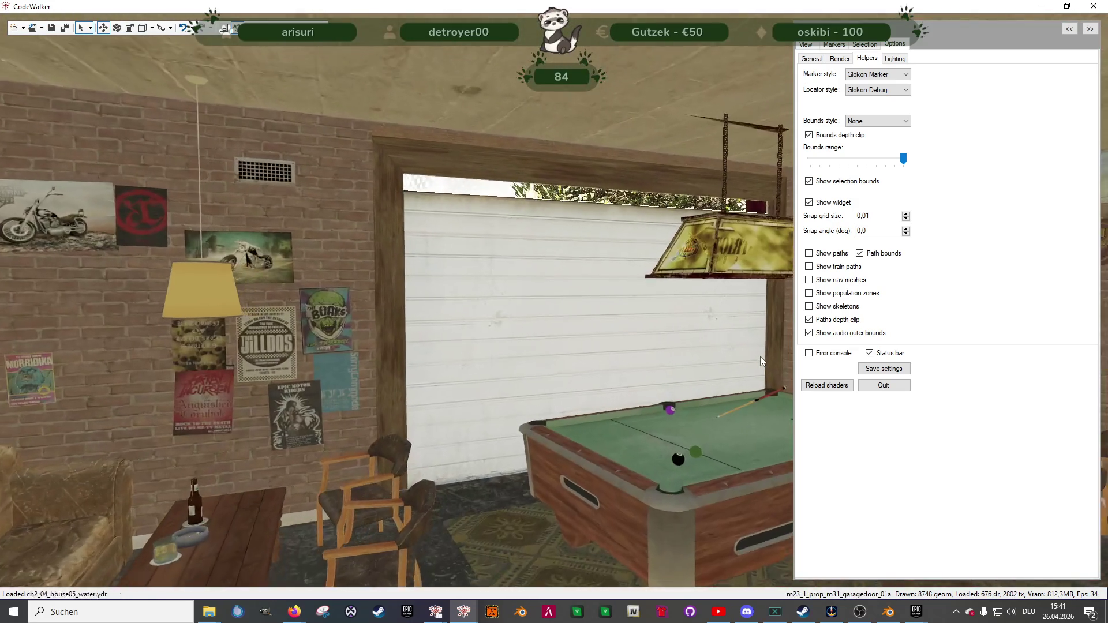
key(w)
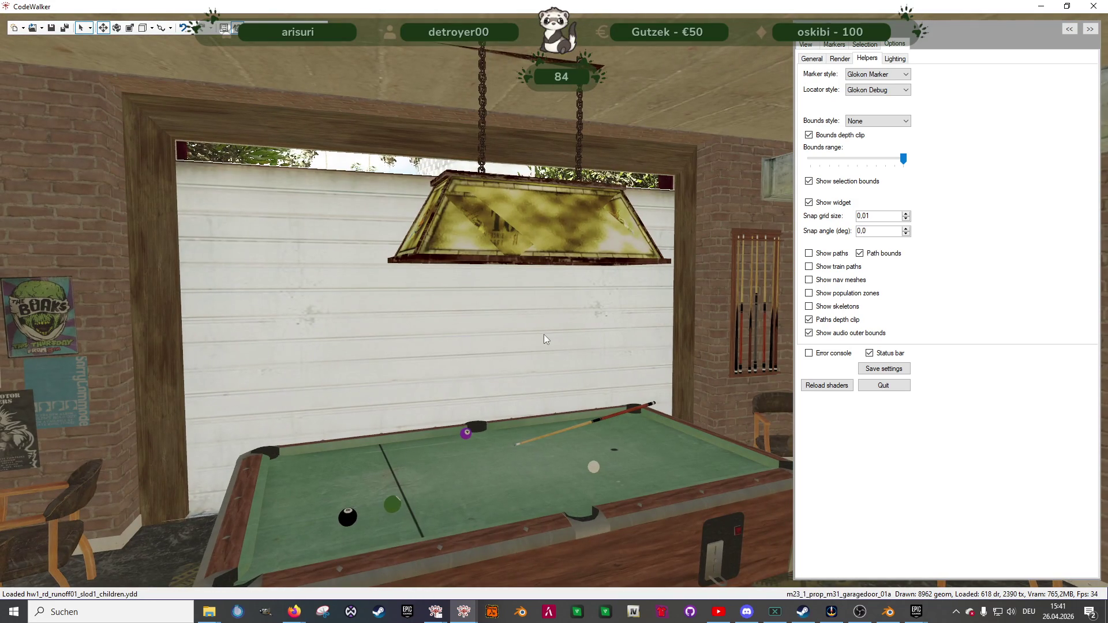
click(544, 334)
- Select the right grey double door, face the Lost MC logo, and show the Windows calendar
mouse_move(405, 279)
mouse_down()
mouse_move(287, 374)
mouse_move(448, 293)
mouse_move(438, 289)
mouse_move(579, 196)
mouse_move(600, 293)
mouse_up()
click(605, 290)
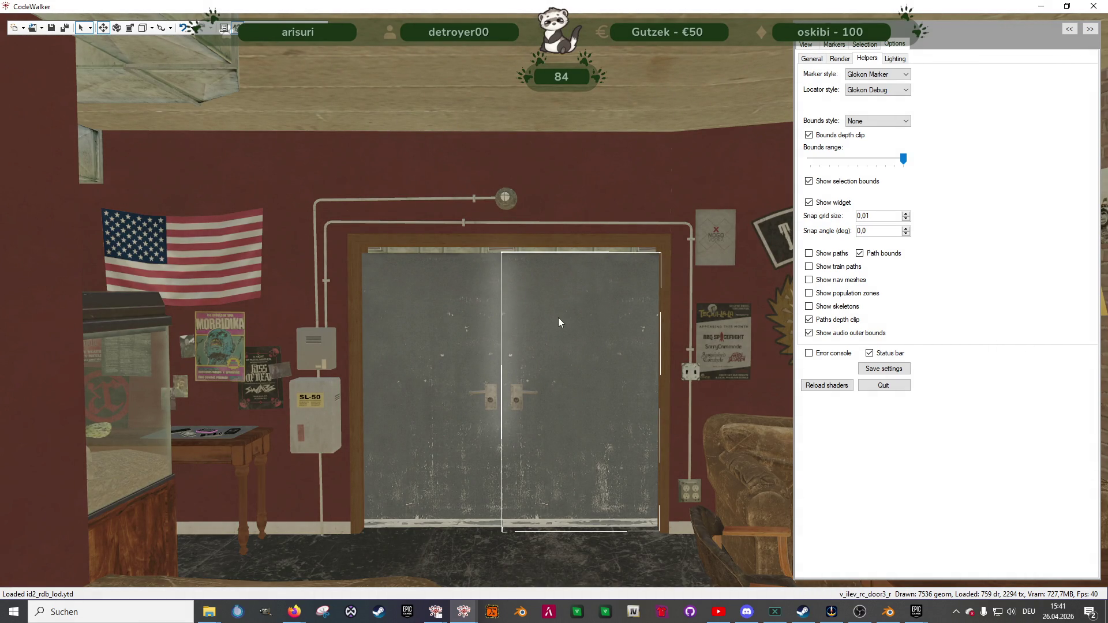
mouse_move(445, 424)
mouse_down()
mouse_move(458, 417)
mouse_move(438, 438)
mouse_up()
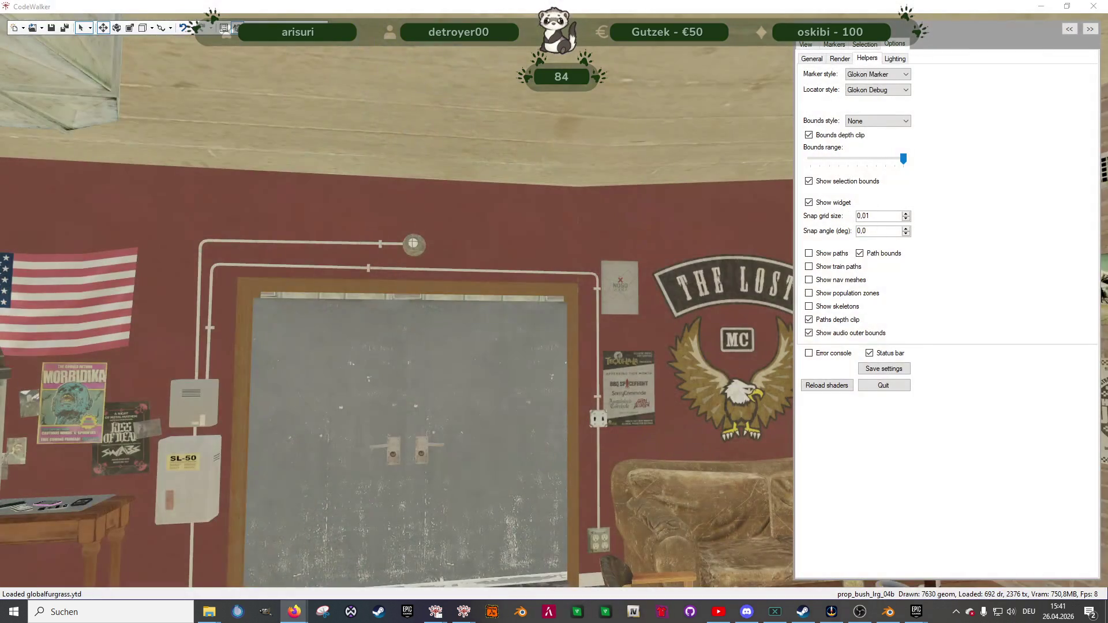
click(1058, 612)
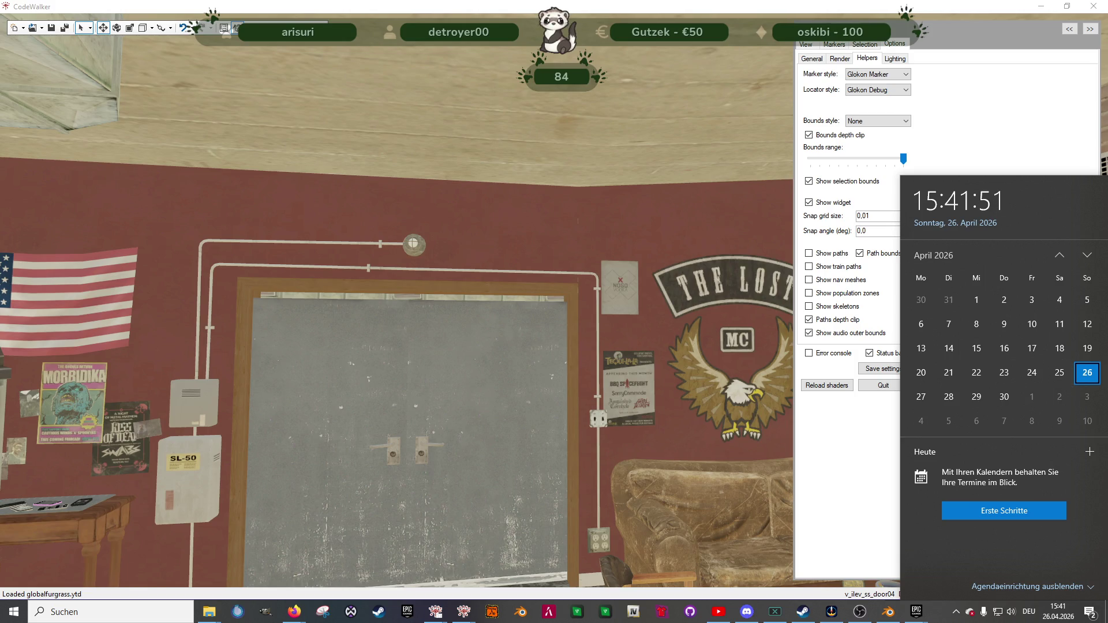
- Toggle the taskbar calendar flyout a few times, ending back in the CodeWalker 3D view
key(Escape)
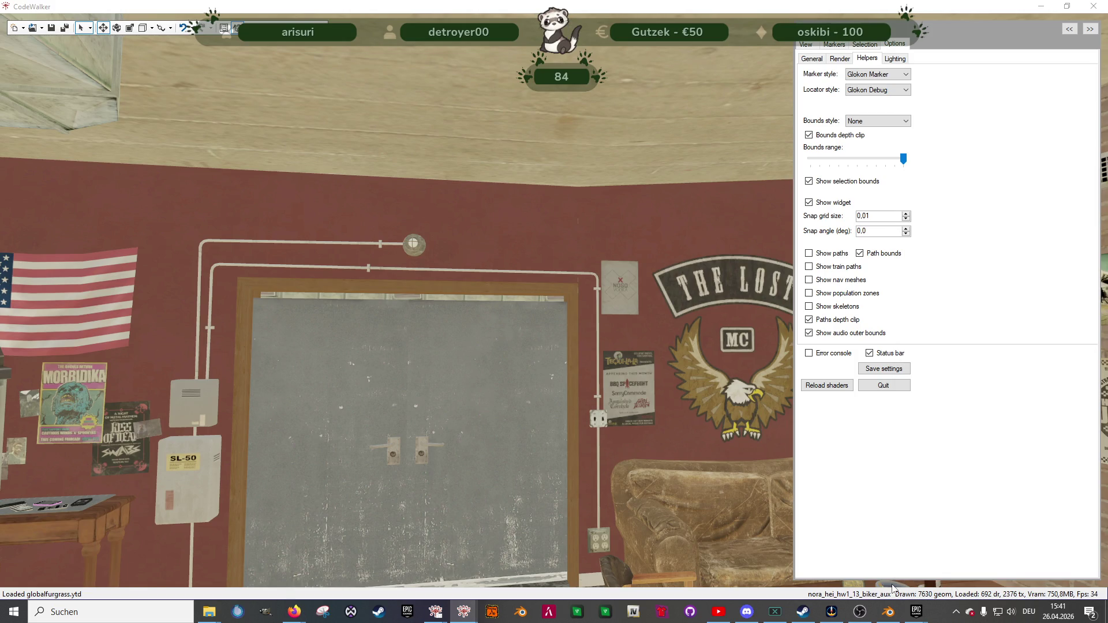
click(1058, 612)
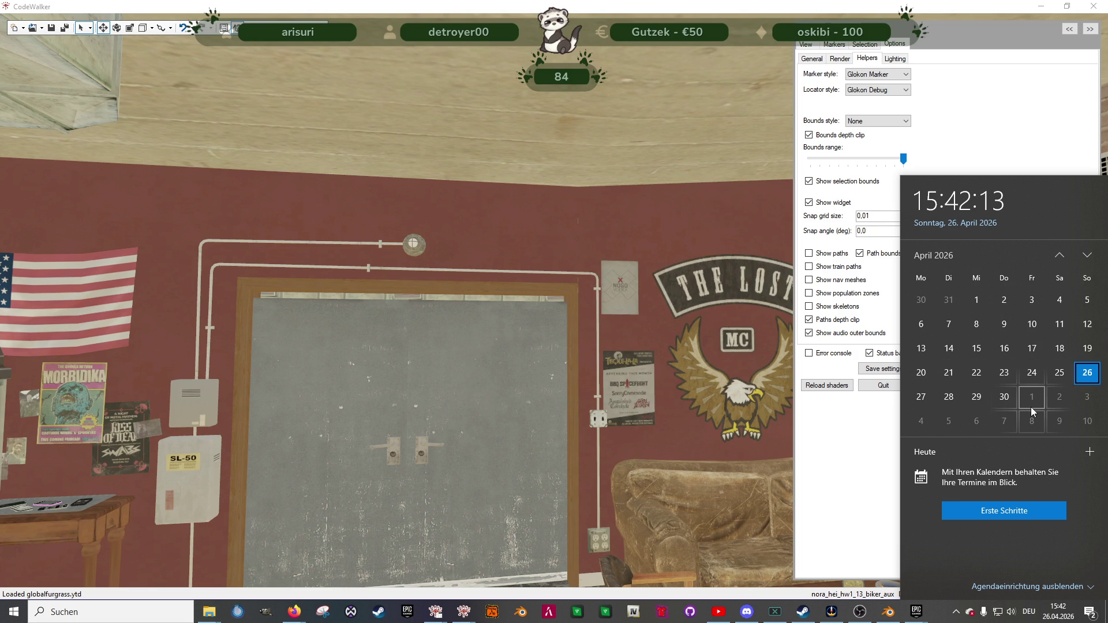
click(448, 227)
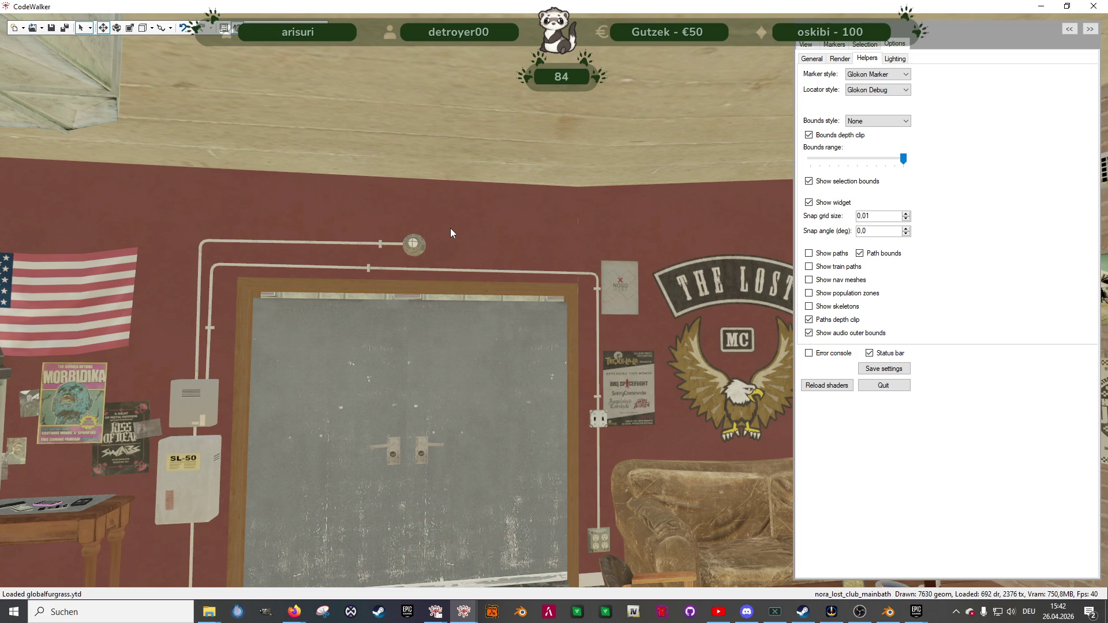
click(1057, 612)
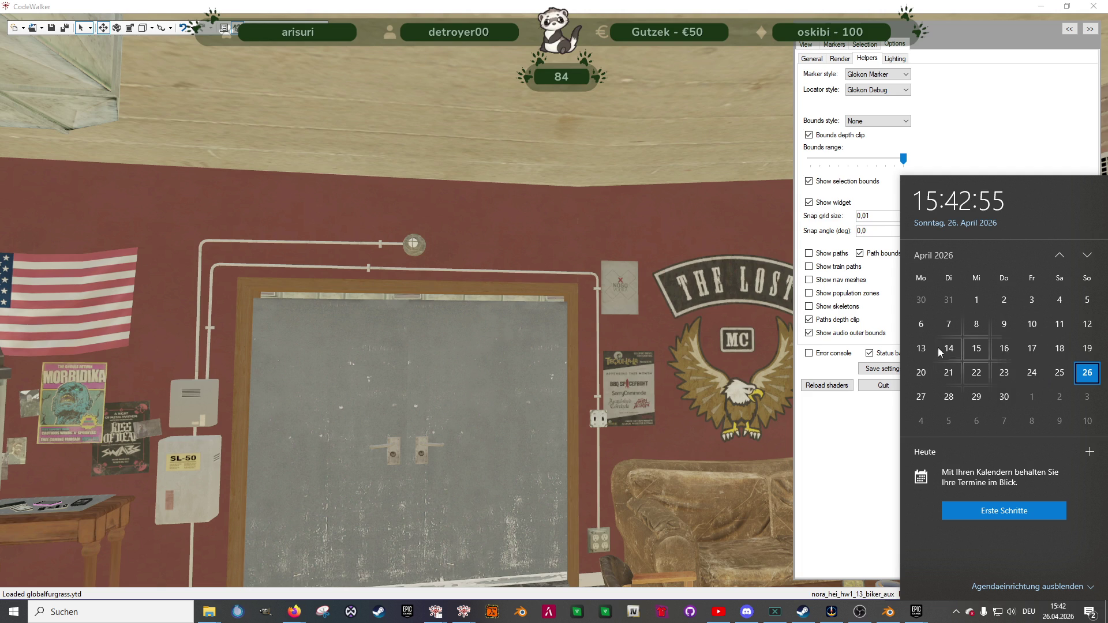
click(615, 302)
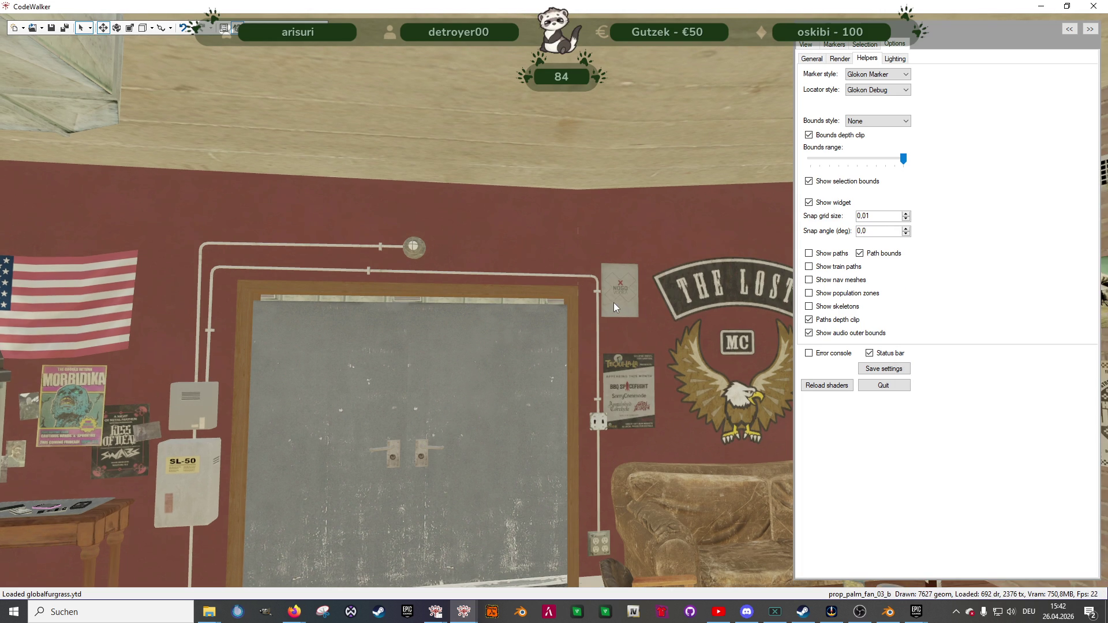
- Quit CodeWalker, answering Ja to quit and Ja to save nora_lost_club_mlo_def.ytyp
drag(608, 311, 613, 371)
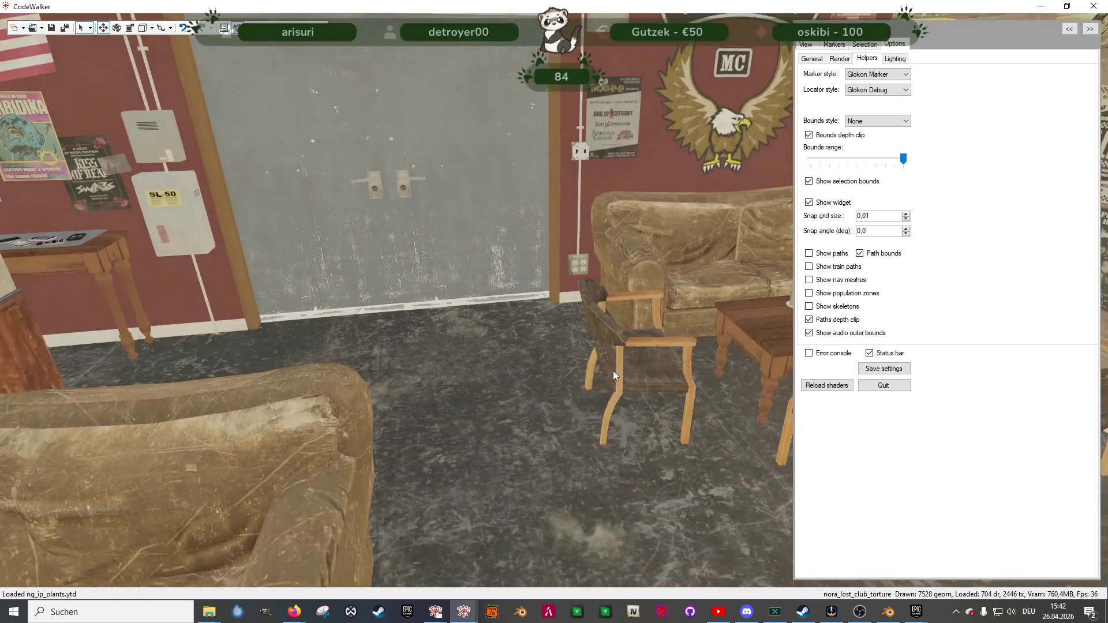
mouse_move(545, 378)
mouse_down()
mouse_move(609, 369)
mouse_move(582, 350)
mouse_move(635, 312)
mouse_up()
click(1092, 7)
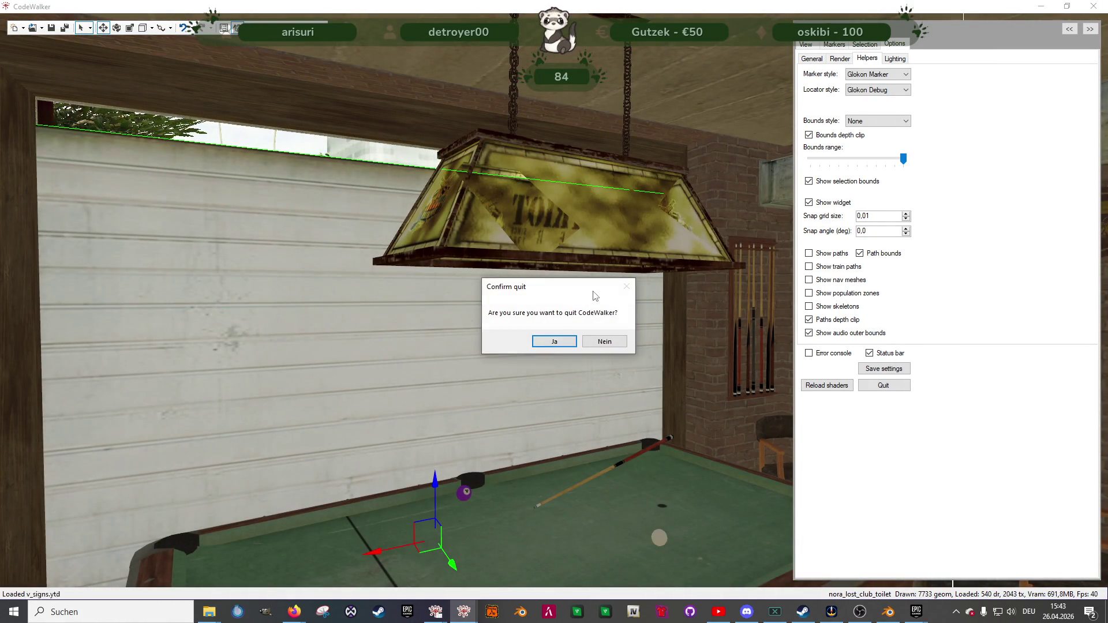
click(562, 347)
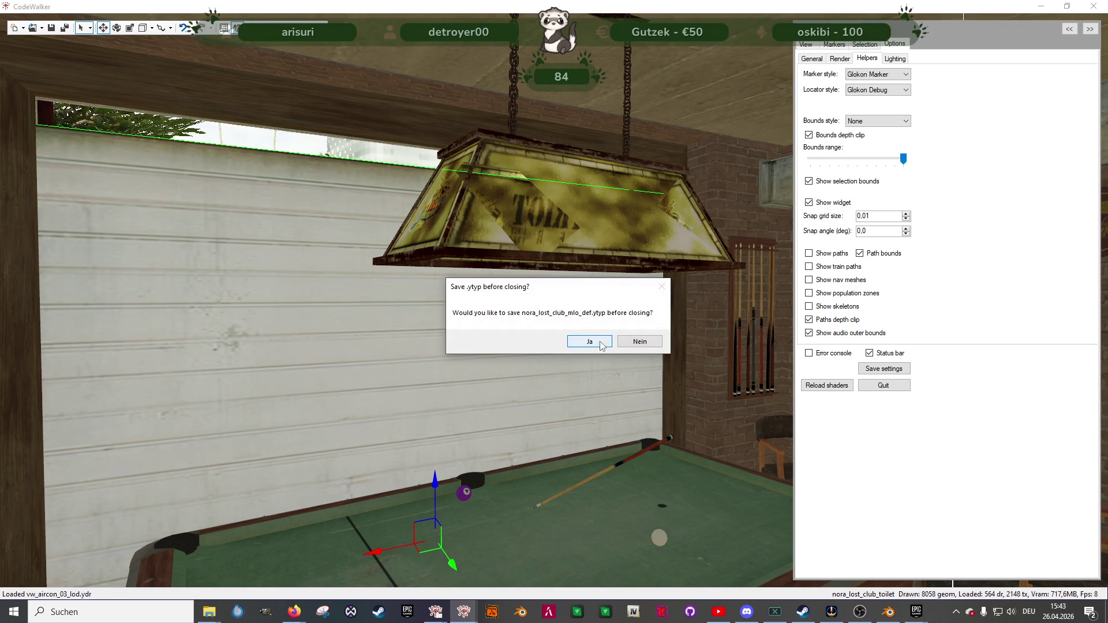
click(639, 345)
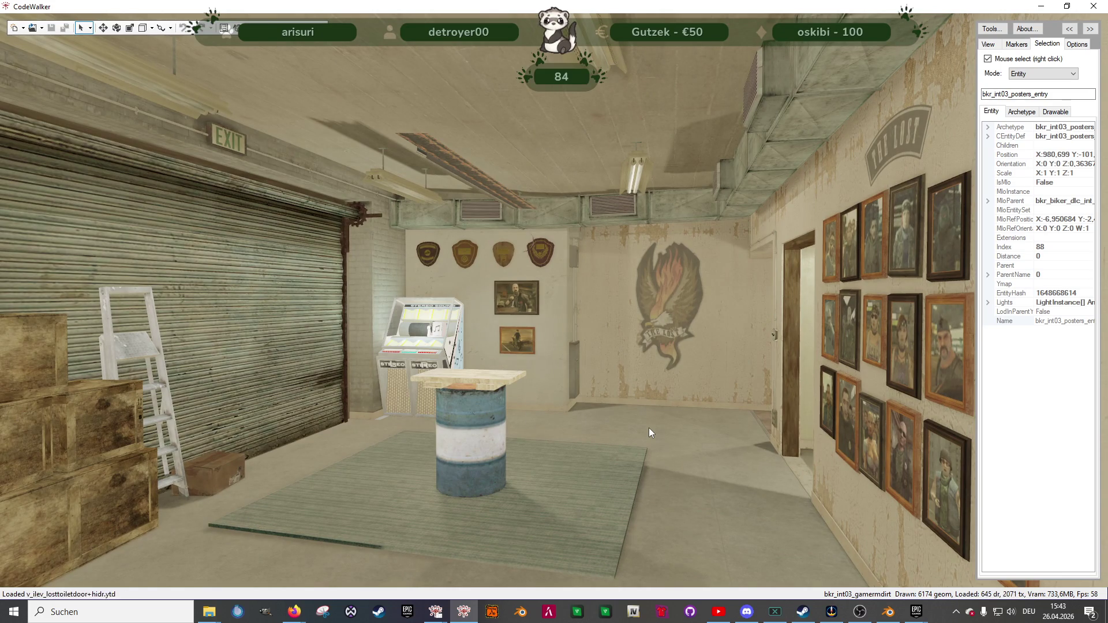
- Fly through the bkr_int03 storage room past the portrait wall, lockers and barrel table
mouse_move(649, 427)
mouse_down()
mouse_move(644, 452)
mouse_move(668, 452)
mouse_up()
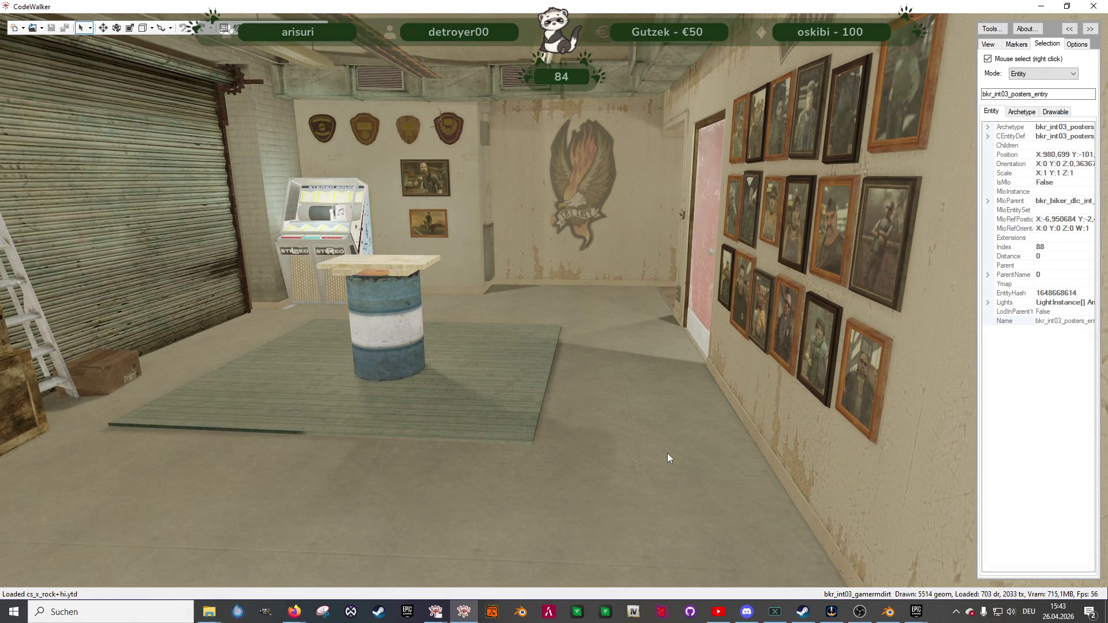
key(w)
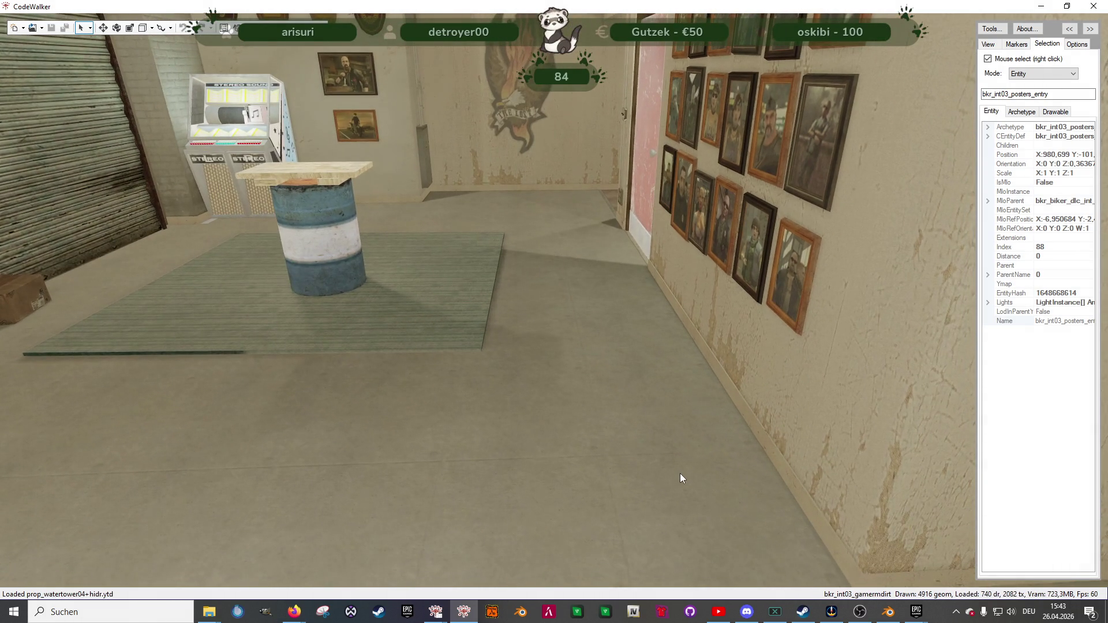
mouse_move(687, 473)
mouse_down()
mouse_move(758, 486)
mouse_move(787, 429)
mouse_move(830, 442)
mouse_move(840, 464)
mouse_move(642, 500)
mouse_move(695, 489)
mouse_move(649, 475)
mouse_move(688, 531)
mouse_move(497, 473)
mouse_move(423, 490)
mouse_move(379, 520)
mouse_move(548, 388)
mouse_move(715, 337)
mouse_move(669, 400)
mouse_up()
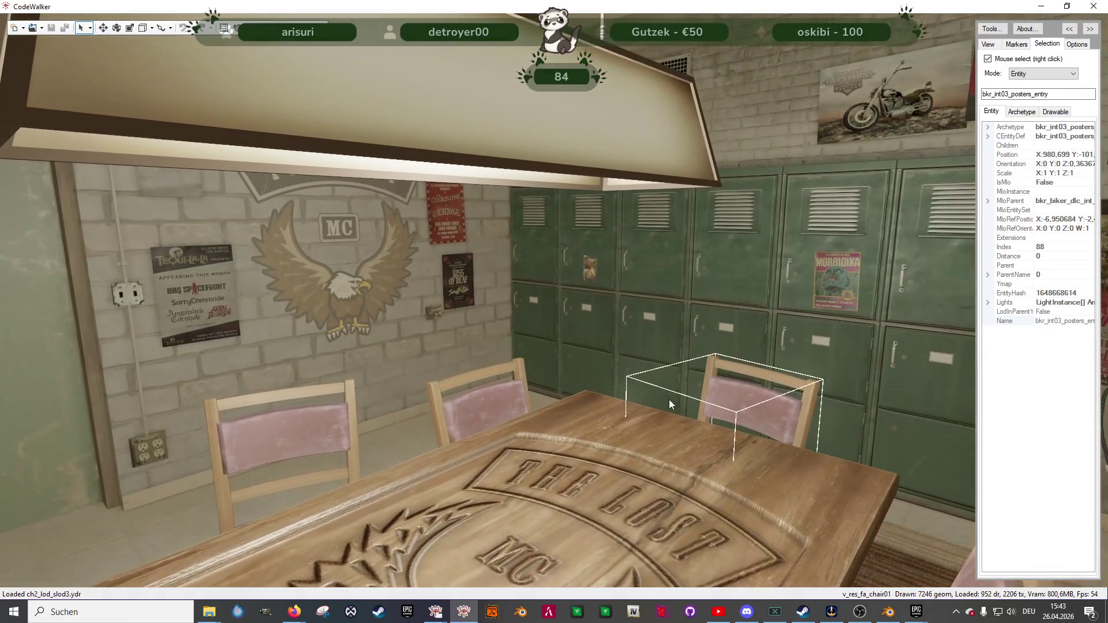
mouse_move(605, 419)
mouse_down()
mouse_move(680, 431)
mouse_move(682, 452)
mouse_move(625, 460)
mouse_move(764, 399)
mouse_move(728, 402)
mouse_up()
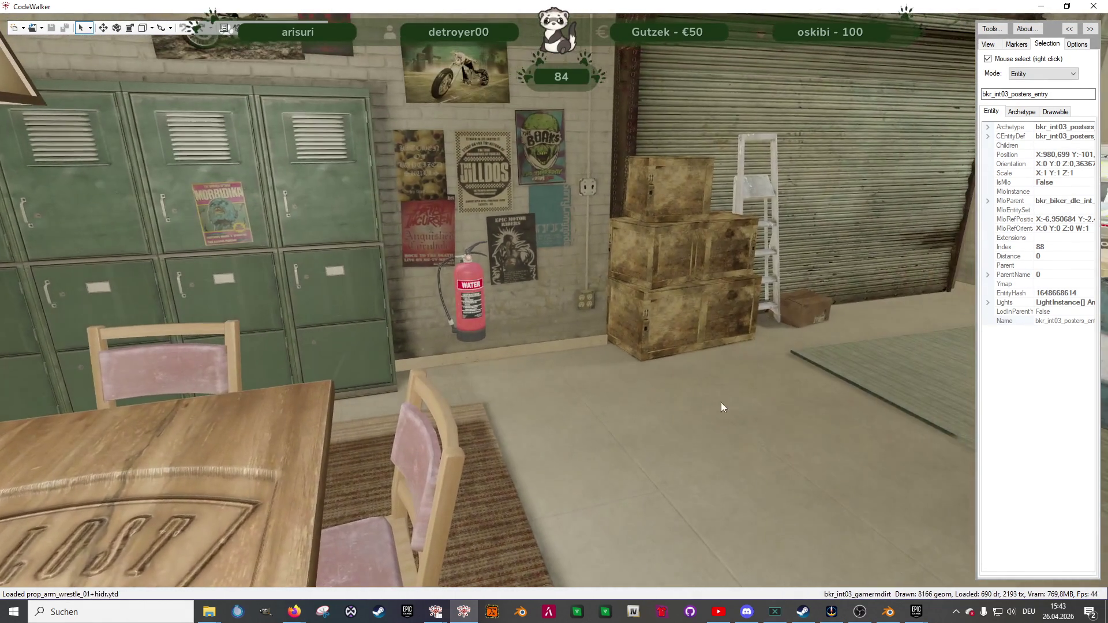
drag(579, 383, 692, 369)
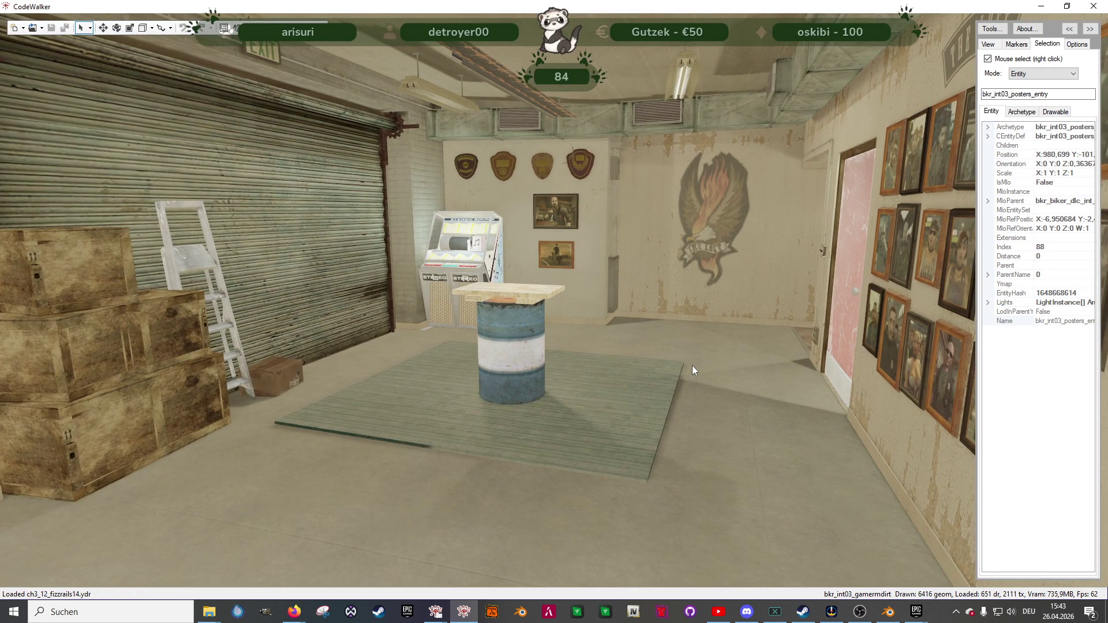
key(w)
mouse_move(644, 487)
mouse_down()
mouse_move(664, 457)
mouse_move(766, 478)
mouse_up()
- Fly into the lounge past the couch corner to face the hanging-jacket wall, then show the desktop
key(w)
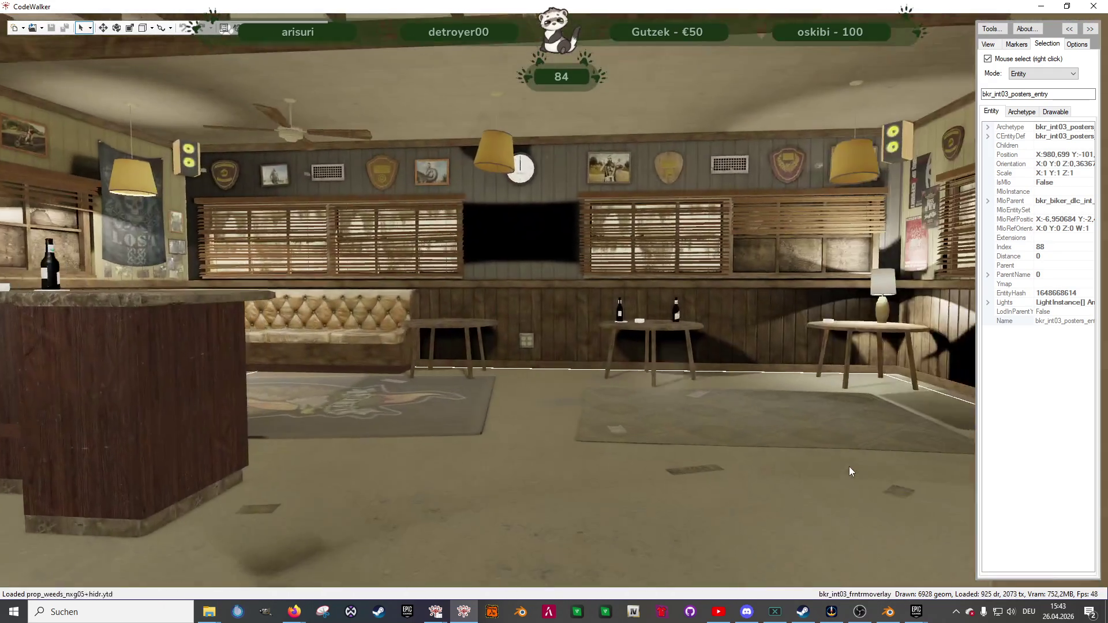
key(w)
mouse_move(850, 467)
mouse_down()
mouse_move(715, 463)
mouse_move(555, 480)
mouse_move(334, 469)
mouse_move(351, 439)
mouse_move(375, 439)
mouse_up()
key(w)
key(w)
drag(516, 461, 604, 475)
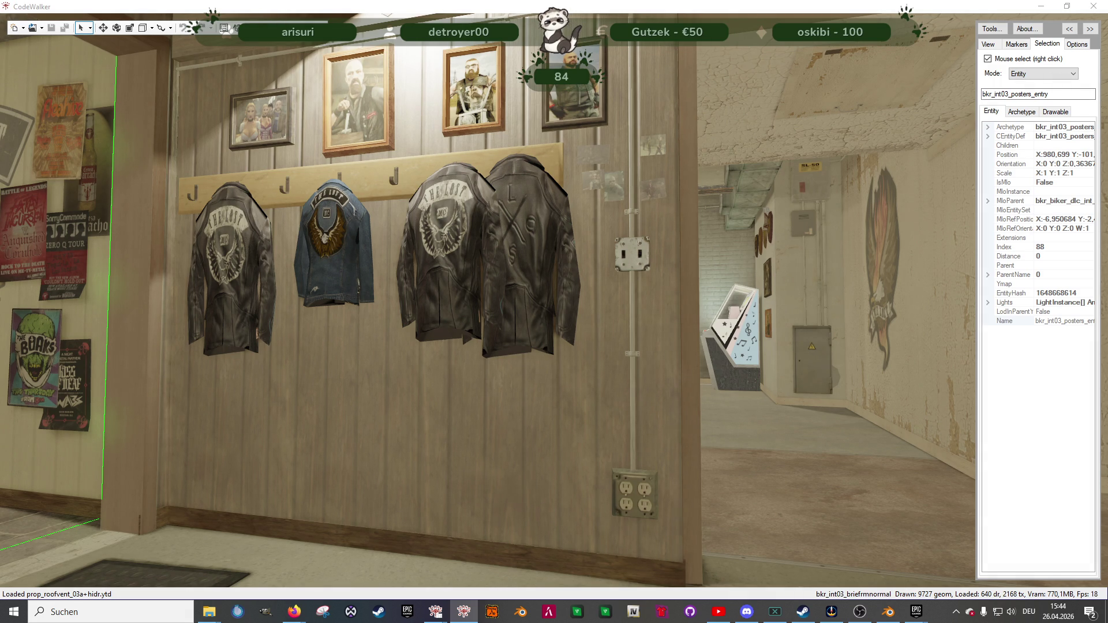
key(super+d)
key(super+d)
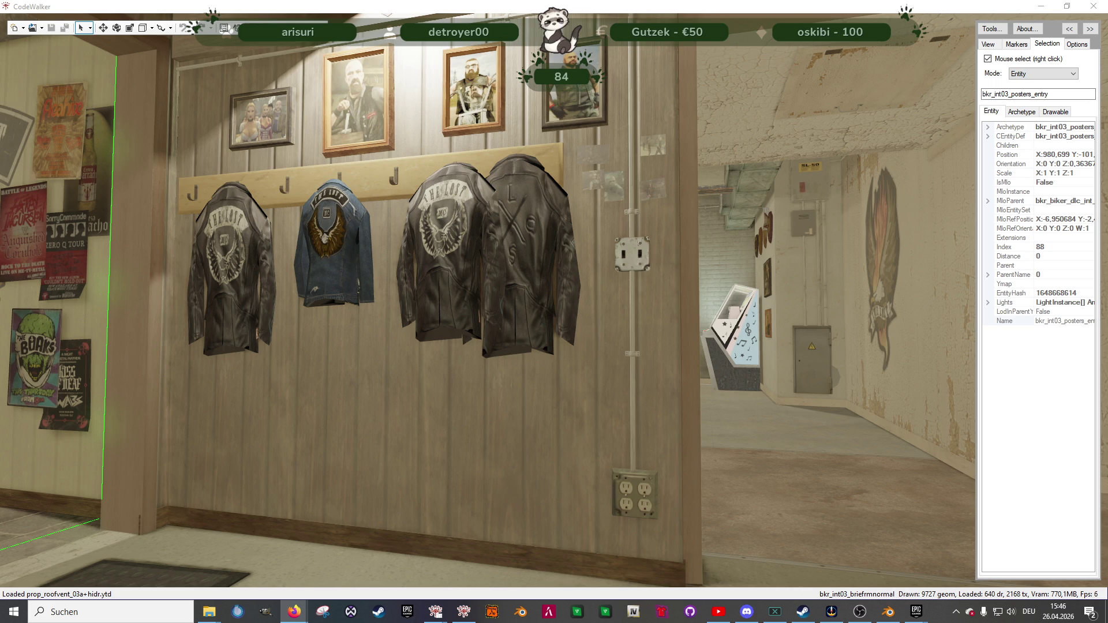
- Fly past the pink door into the lounge, facing the bar counter, stools and tufted sofa
key(w)
mouse_move(585, 226)
mouse_down()
mouse_move(569, 320)
mouse_move(573, 299)
mouse_move(713, 298)
mouse_up()
key(w)
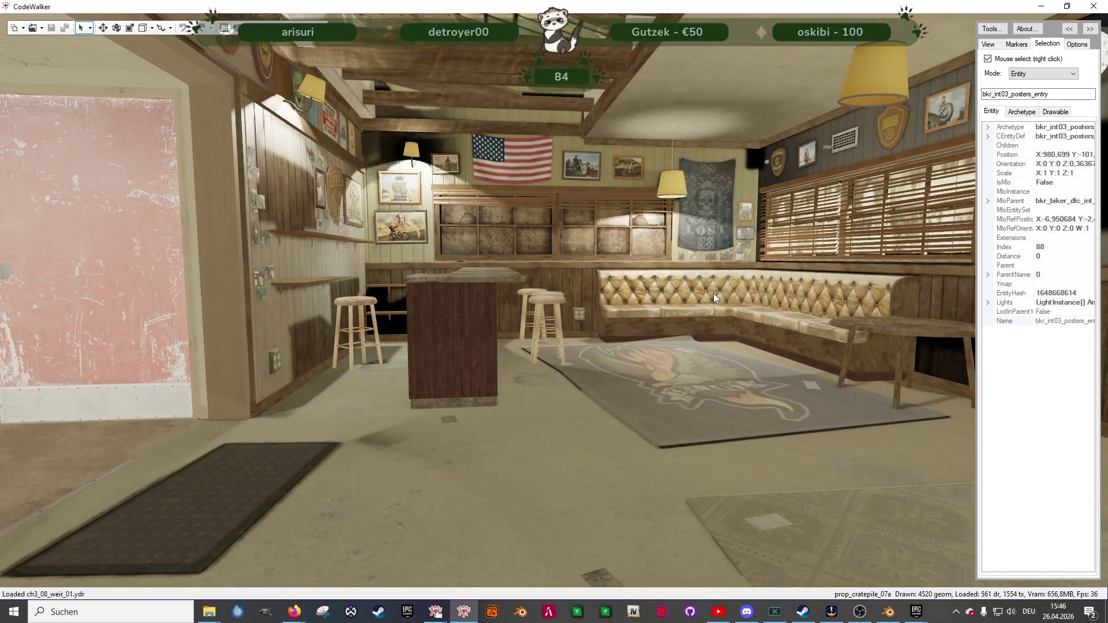